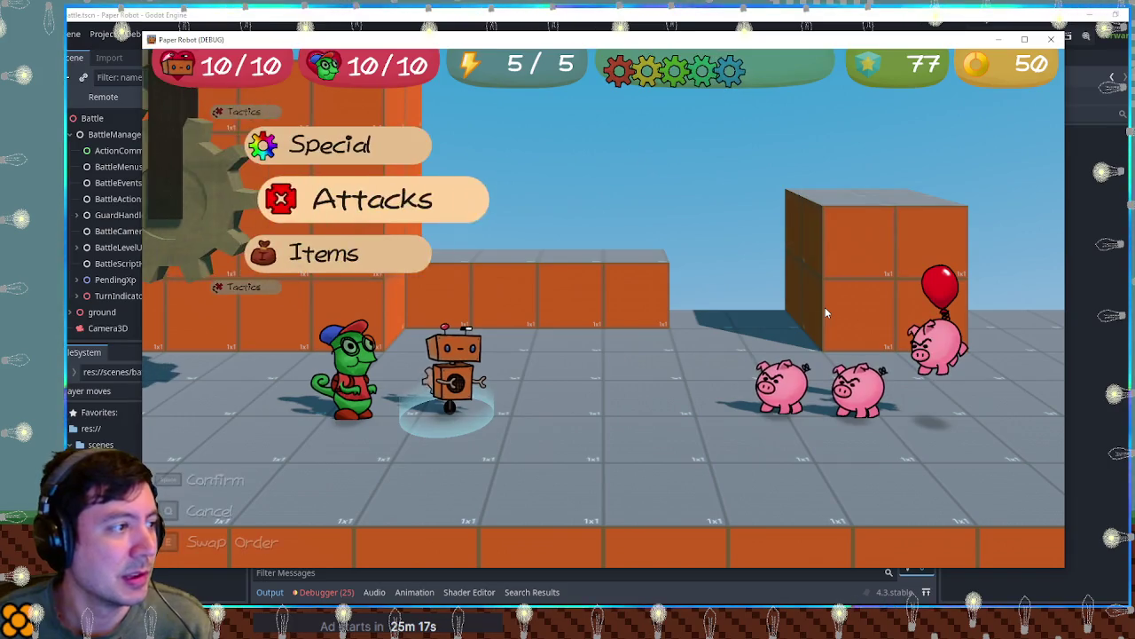
Cast a level-2 Beak Barrage on the pigs and time the bird drop, leaving the balloon pig.
key("space")
key("space")
key("q")
key("Down")
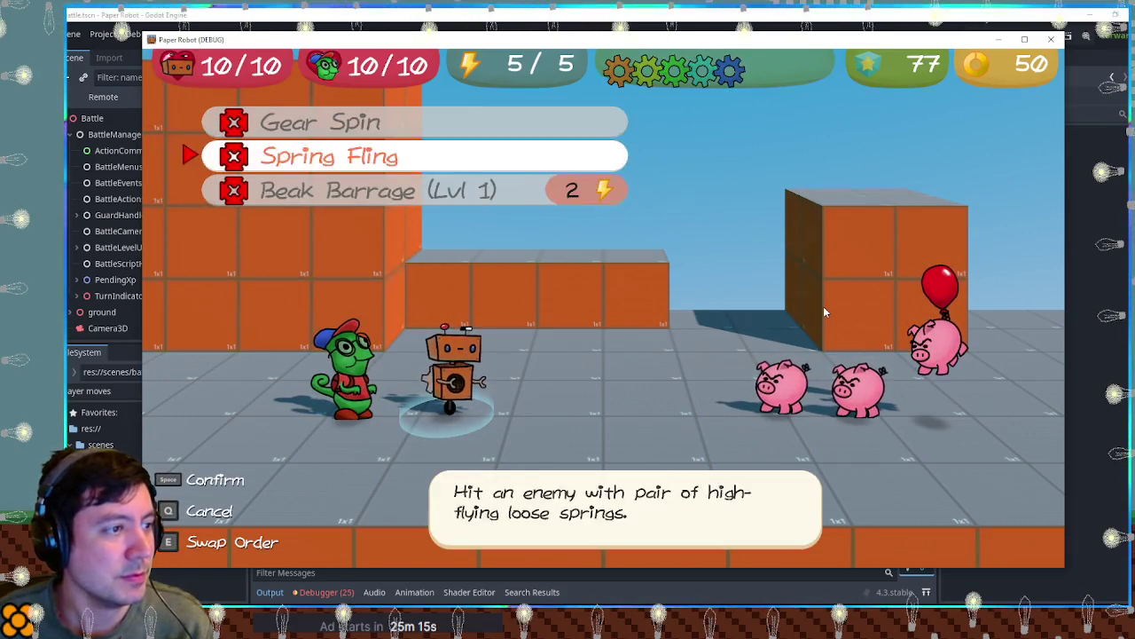
key("Down")
key("Right")
key("space")
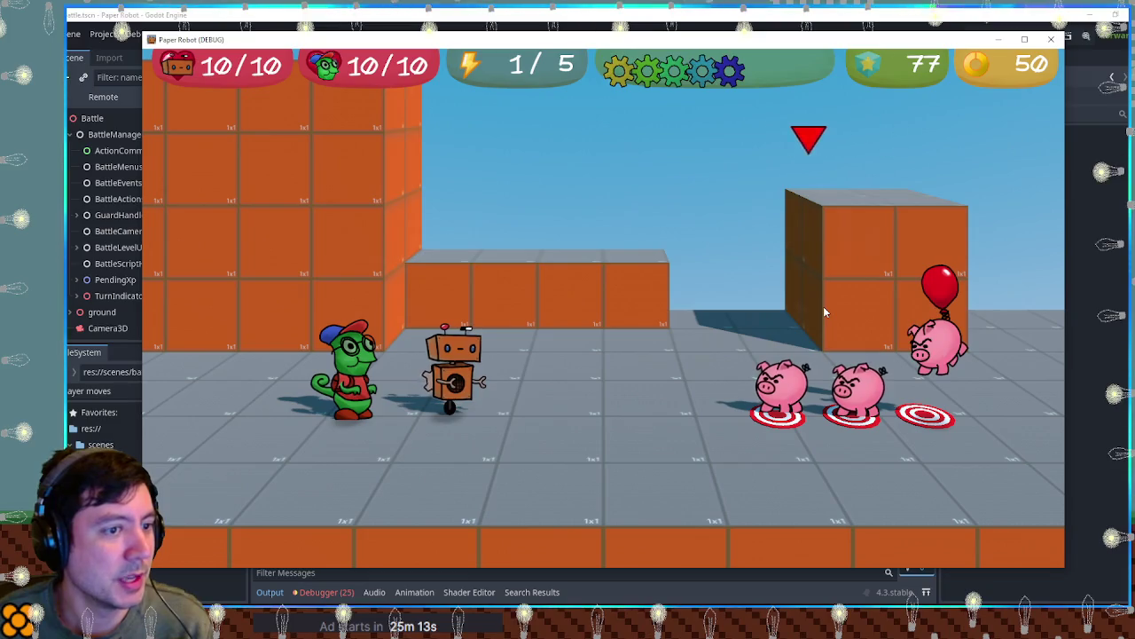
key("space")
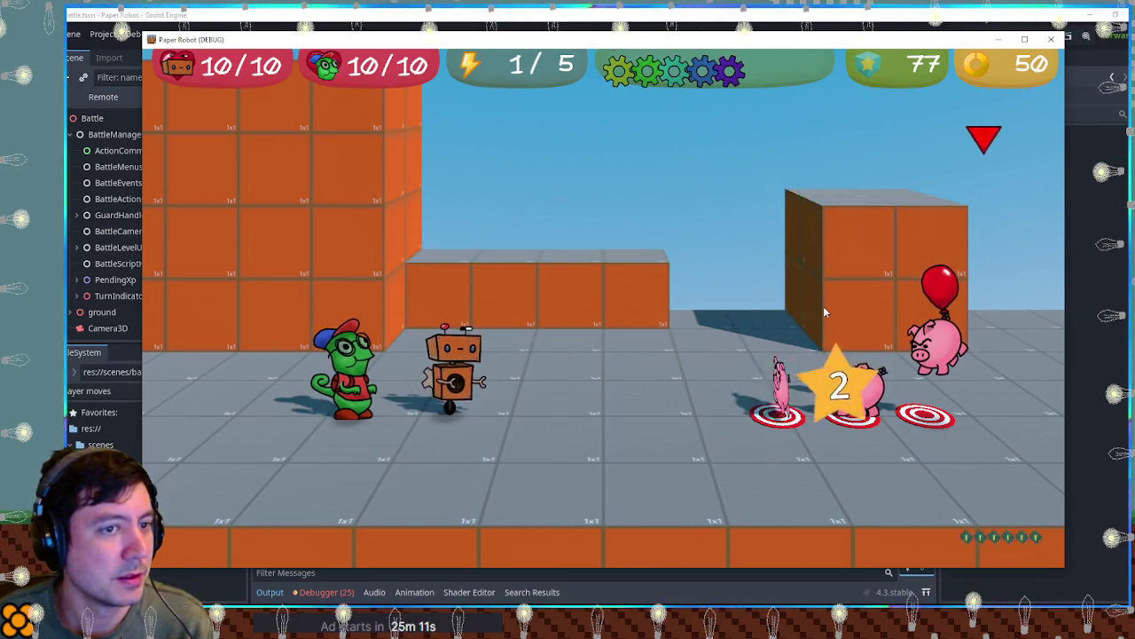
key("space")
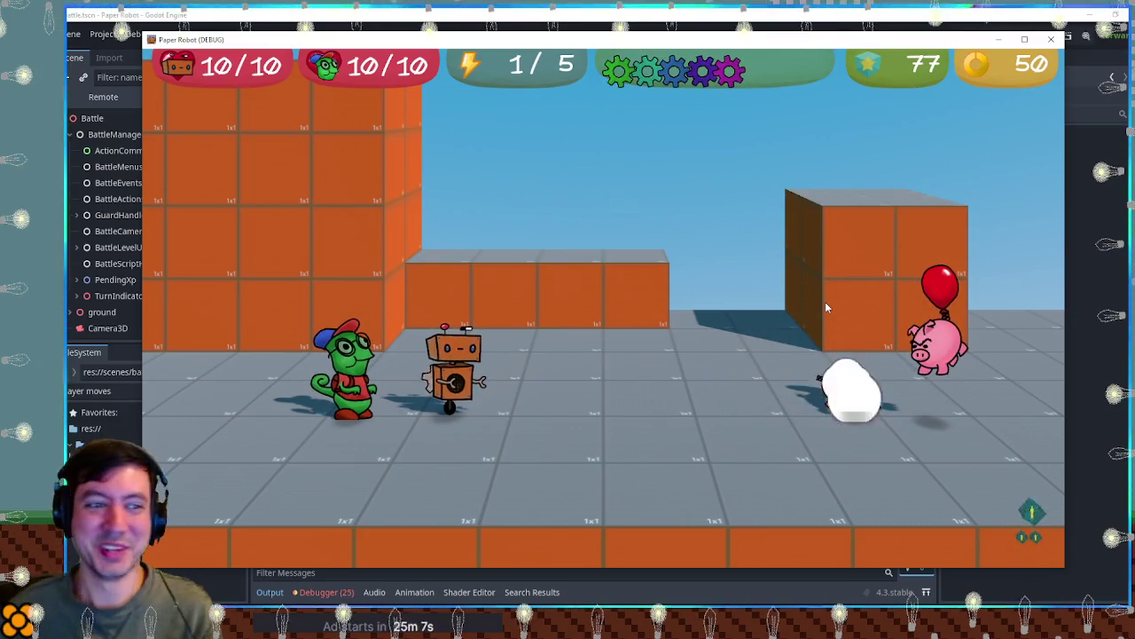
Close the game and open the BirdSummonCommand scene and its script via a 'bird summ' file search.
left_click(1059, 39)
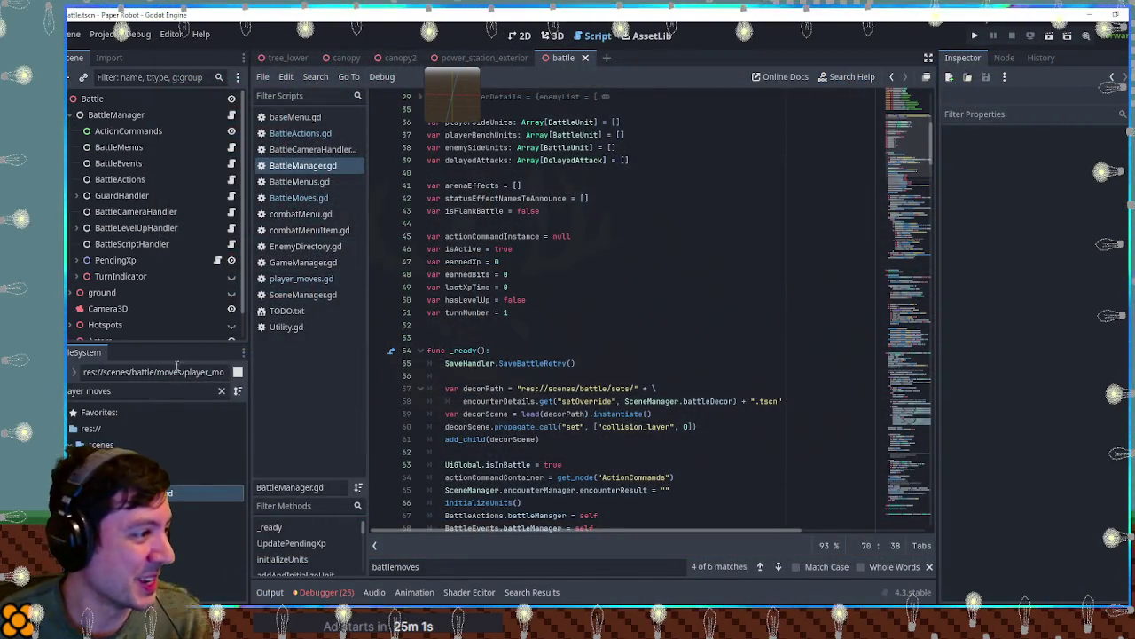
left_click(145, 391)
key("ctrl+a")
type("card s")
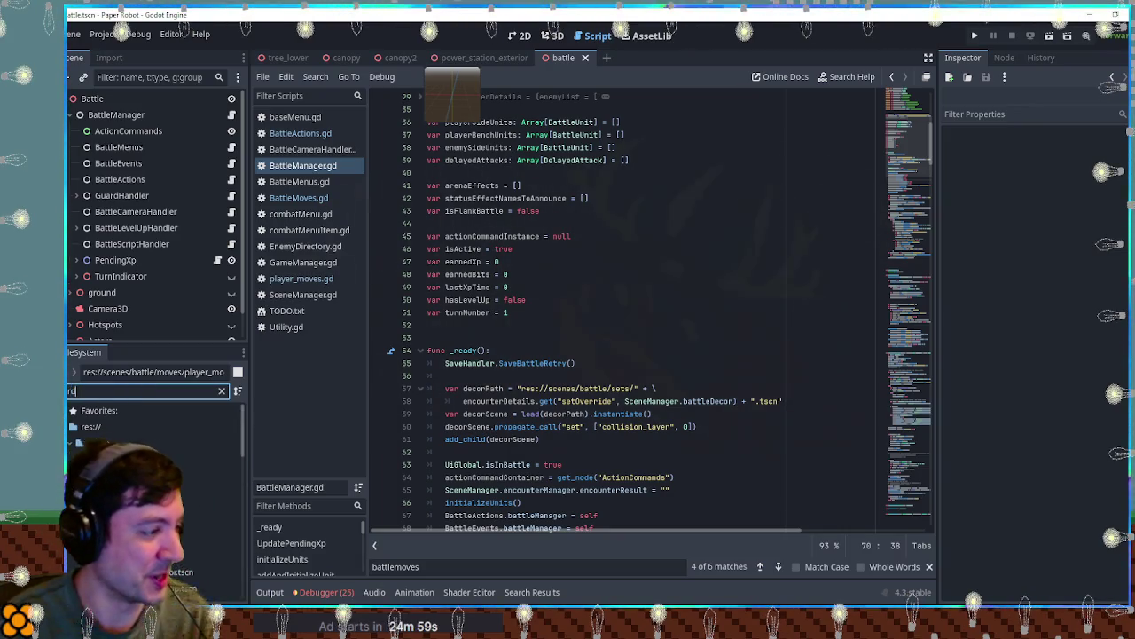
scroll(195, 557, "down", 3)
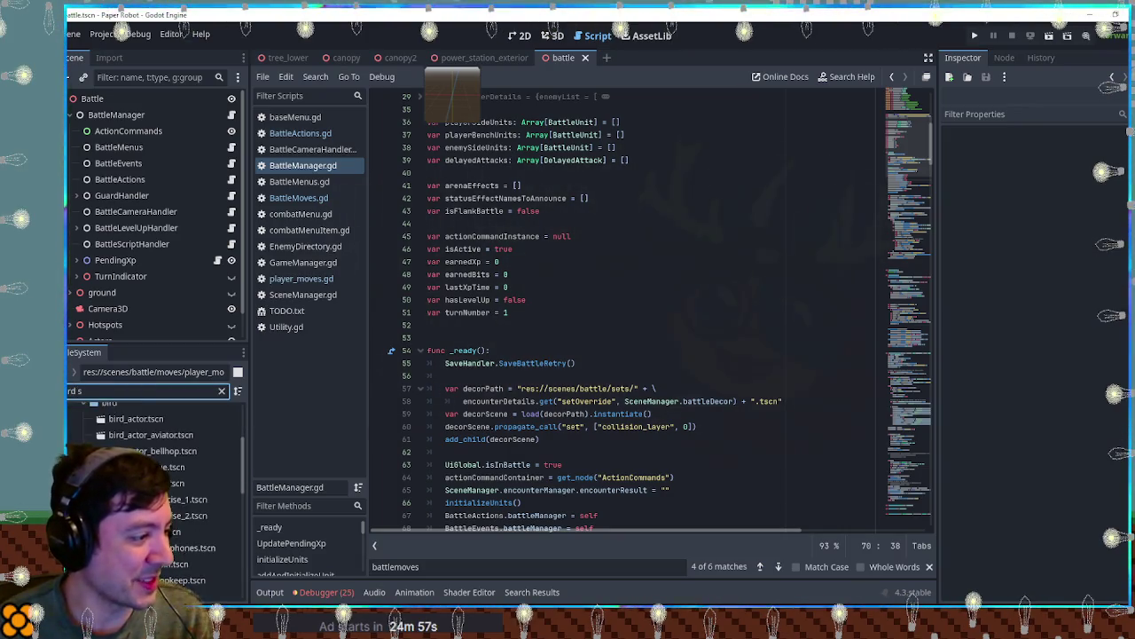
type("umm")
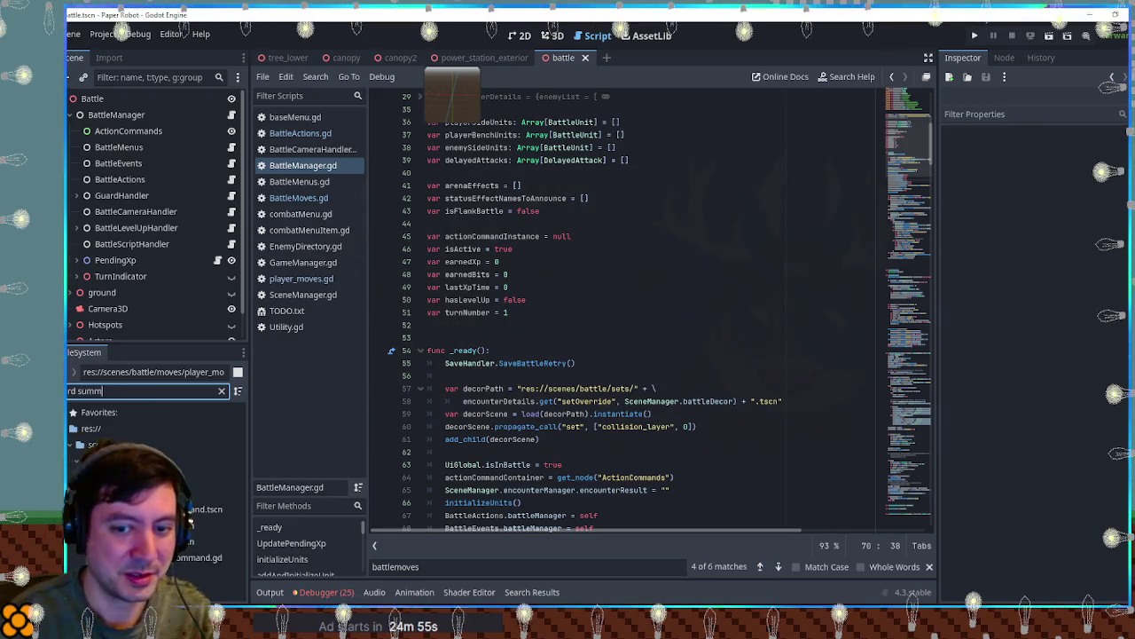
double_click(193, 509)
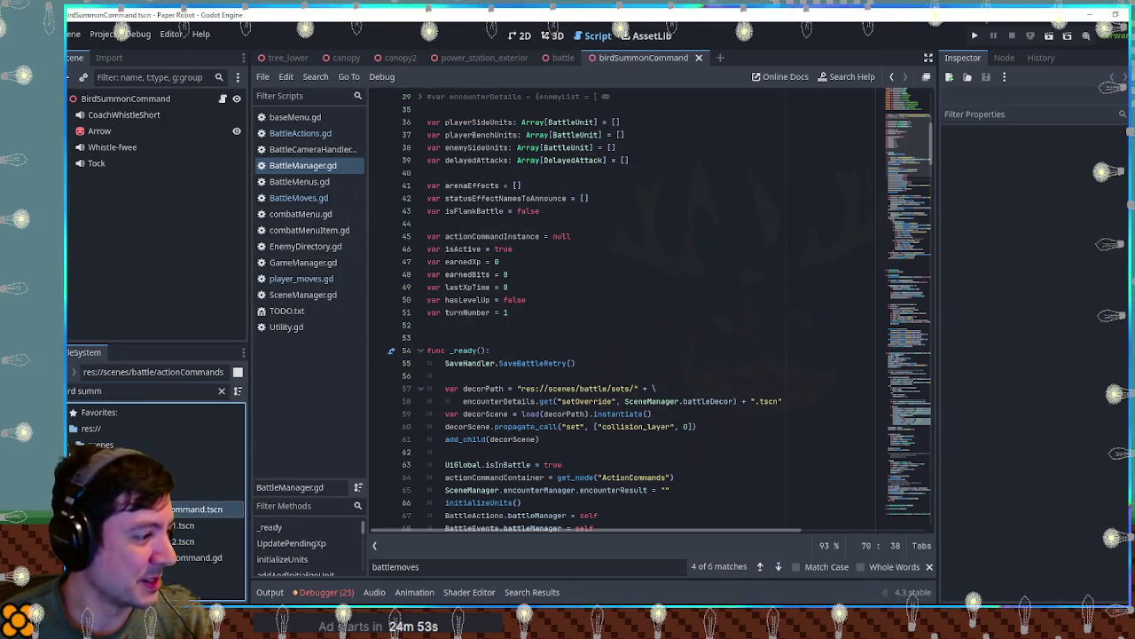
left_click(223, 99)
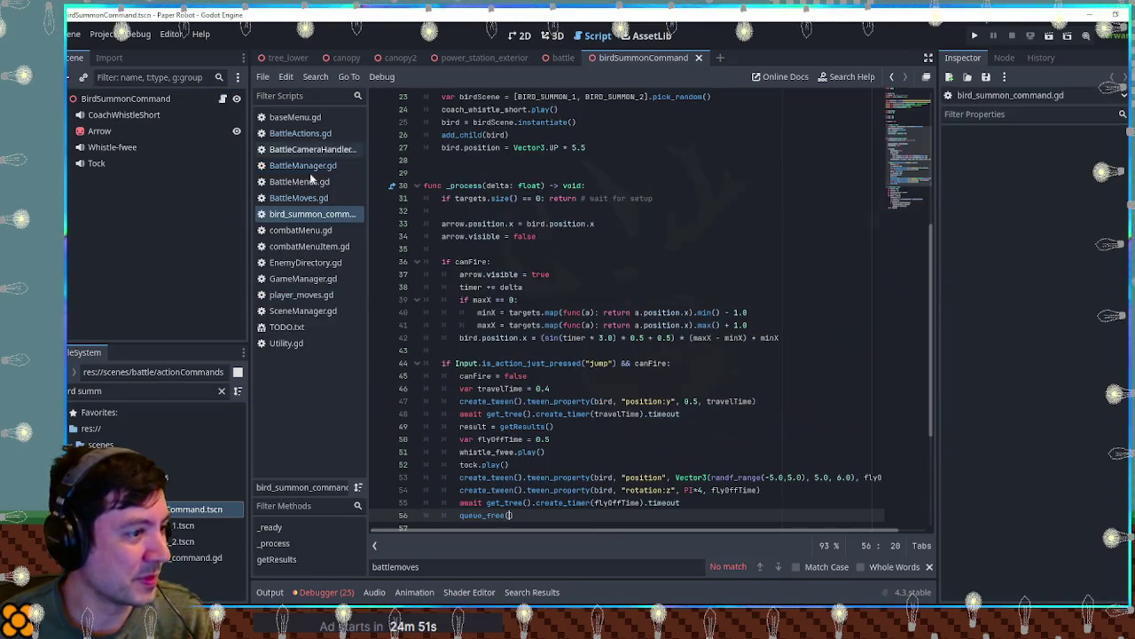
Change the bird's fly-off position on line 53 to height 4.0 and depth 8.0.
scroll(905, 174, "down", 1)
scroll(904, 174, "down", 5)
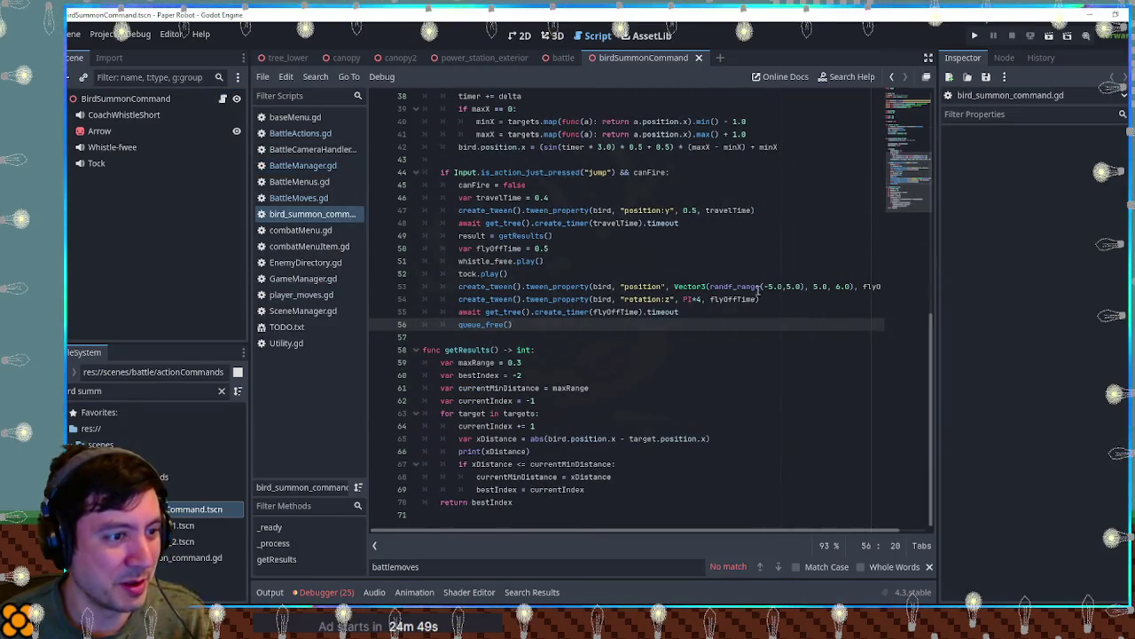
left_click(836, 286)
type("8")
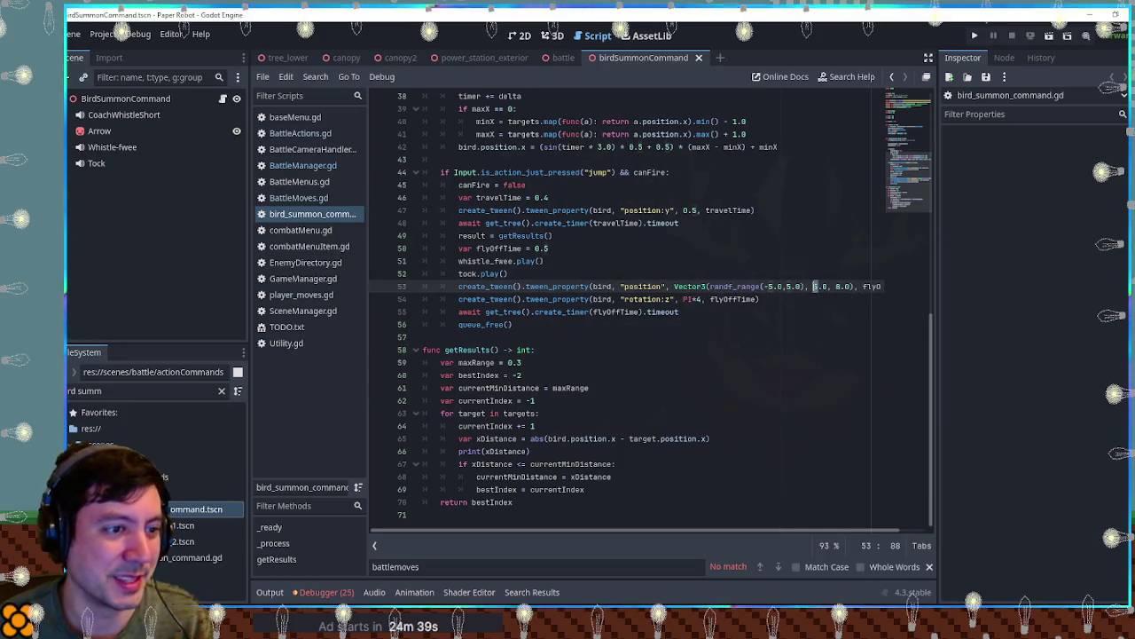
double_click(816, 286)
type("4")
key("Down")
key("Down")
key("Down")
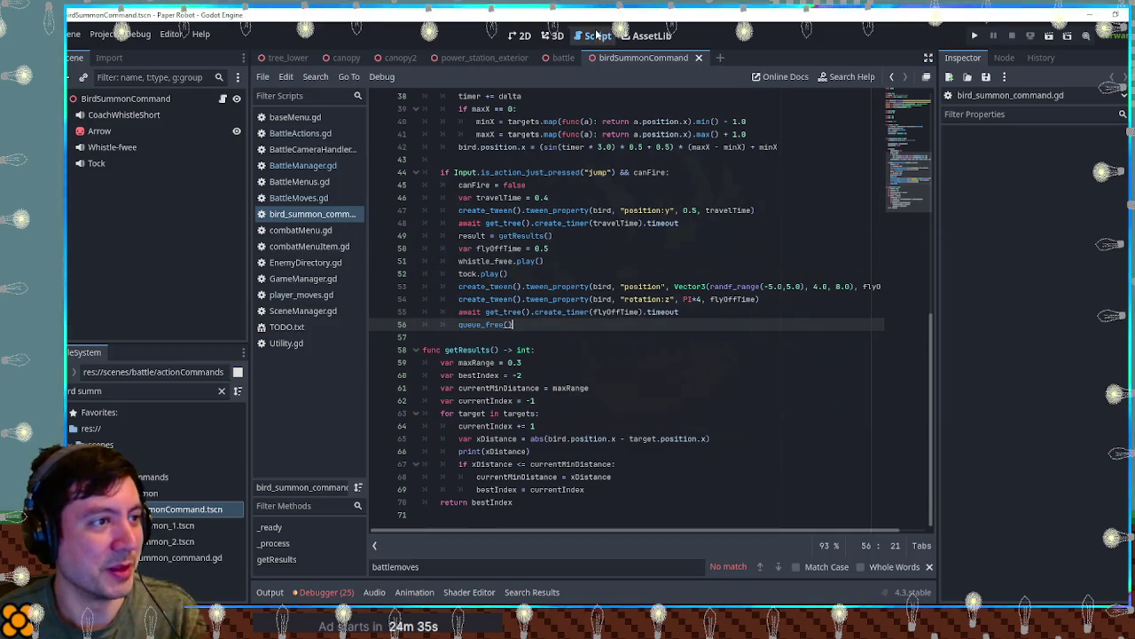
left_click(553, 58)
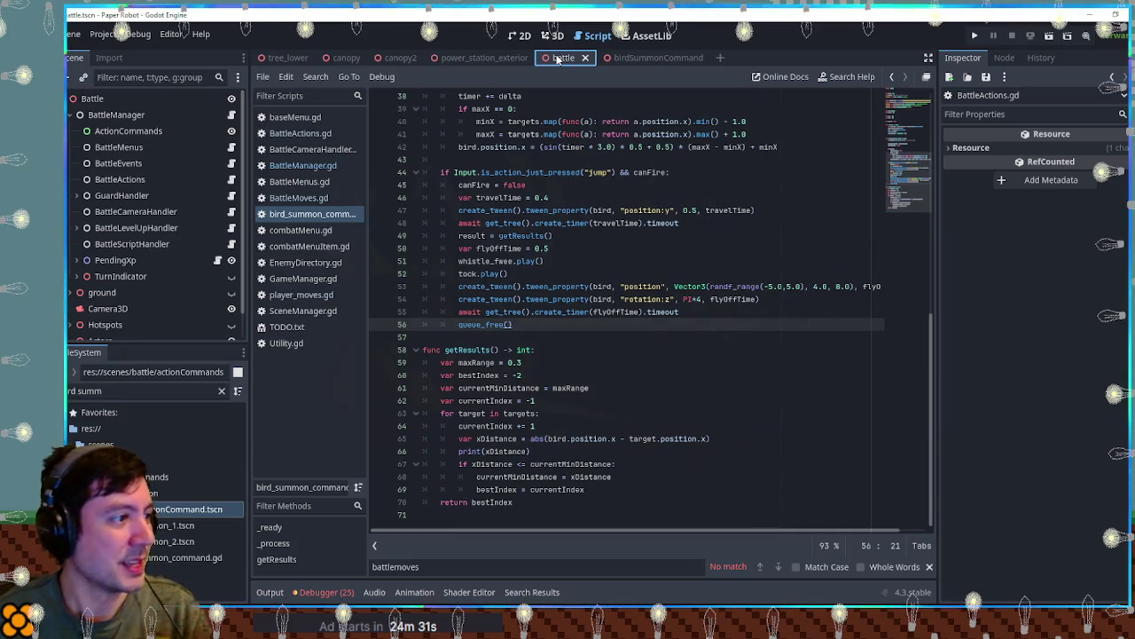
Check moveLevel uses in BattleMoves.gd, close bird_summon_command.gd, and show player_moves.gd's birdCount code.
left_click(298, 198)
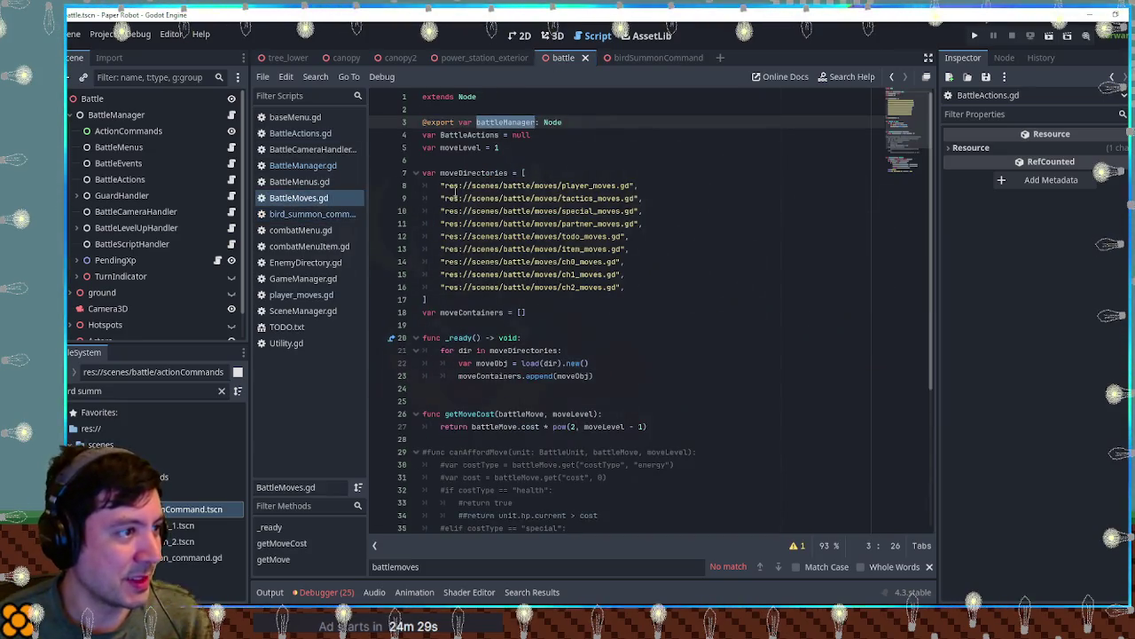
double_click(462, 147)
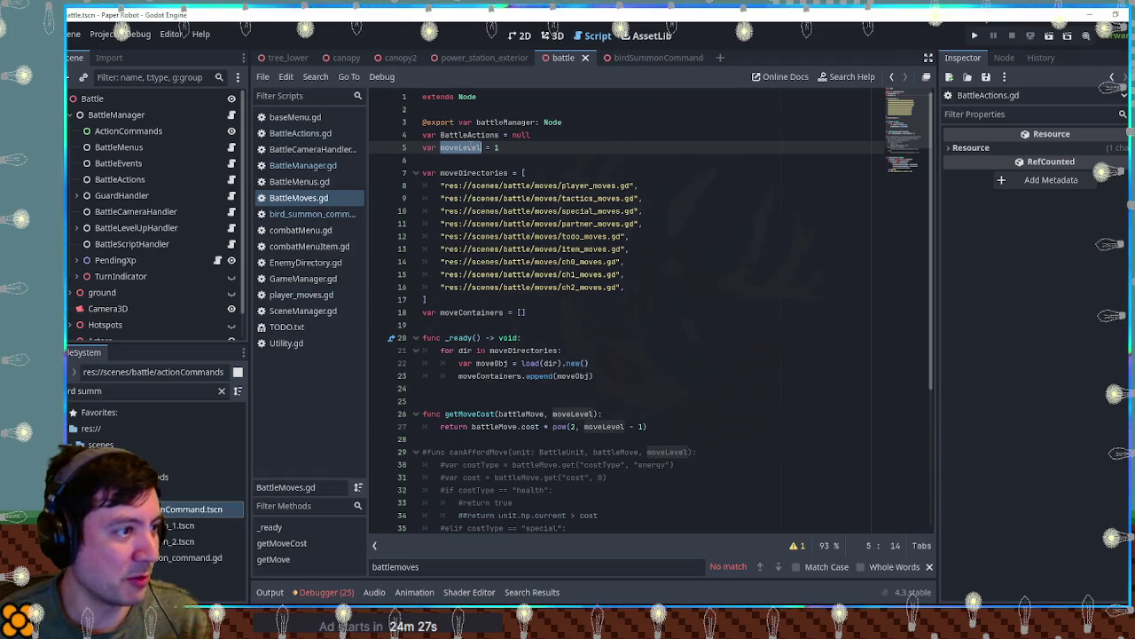
left_click(304, 314)
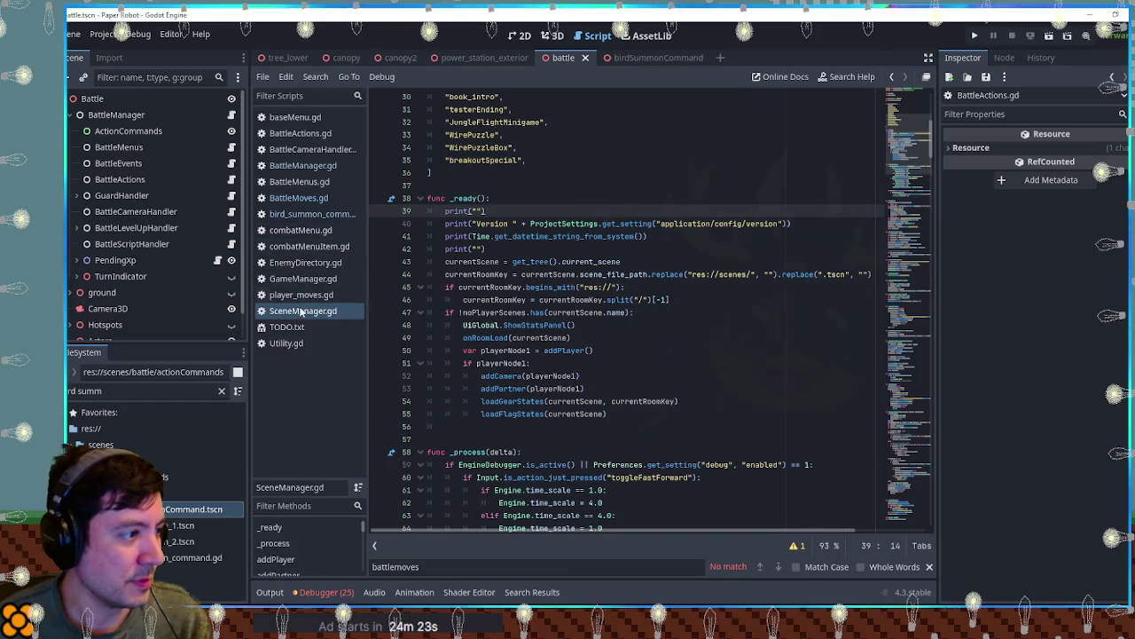
middle_click(302, 213)
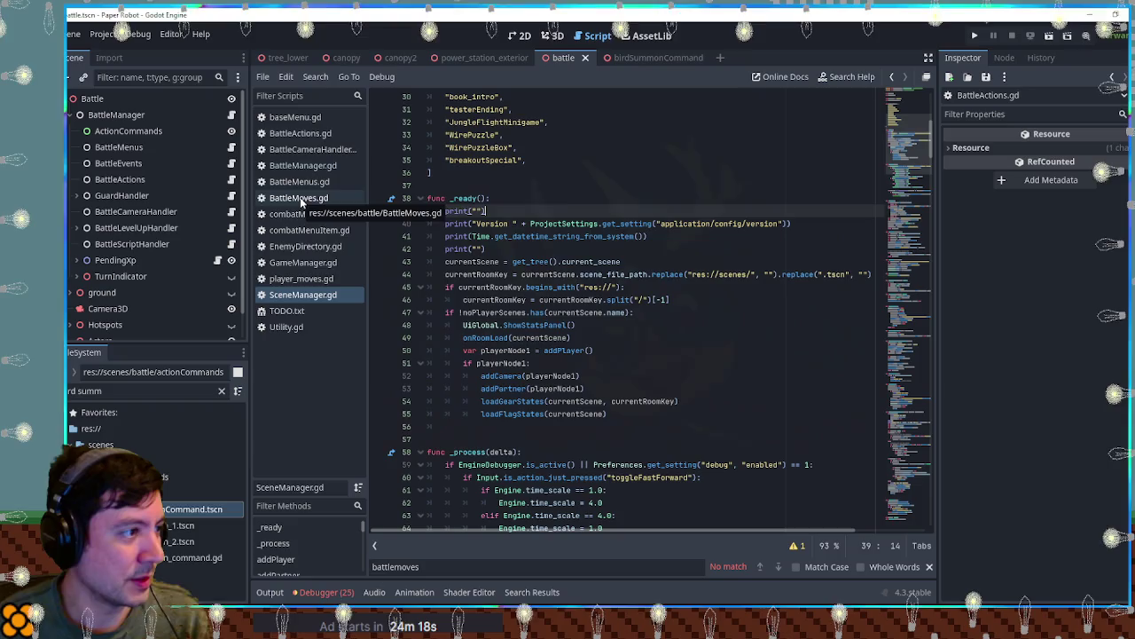
left_click(301, 279)
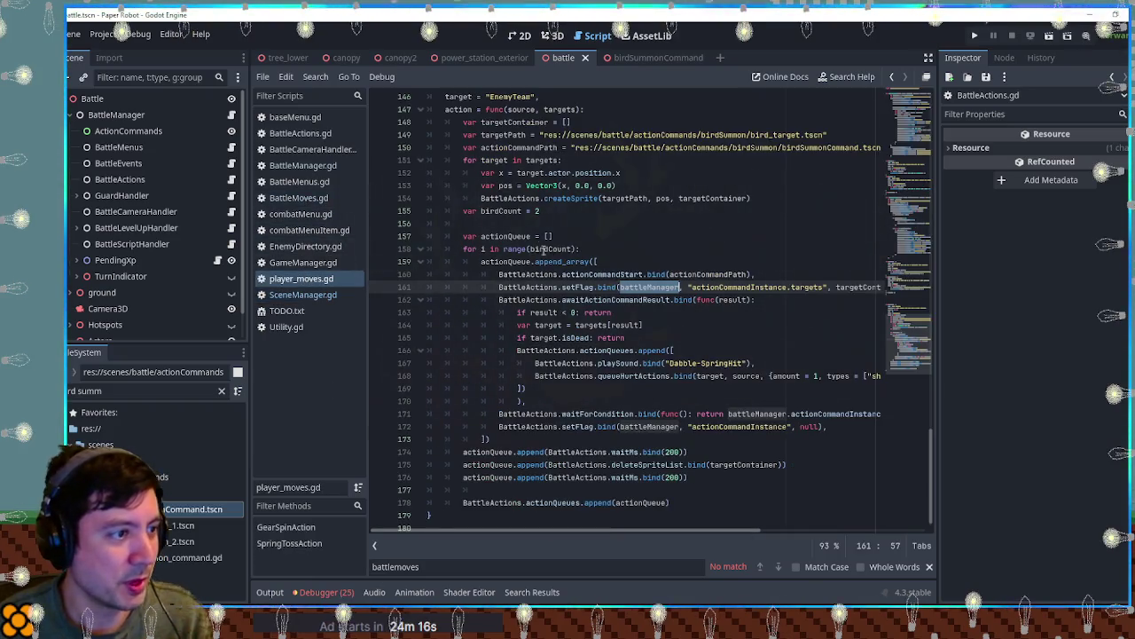
Set birdCount on line 155 to BattleMoves.moveLevel + 1, save player_moves.gd, and run the game.
left_click(494, 210)
double_click(536, 211)
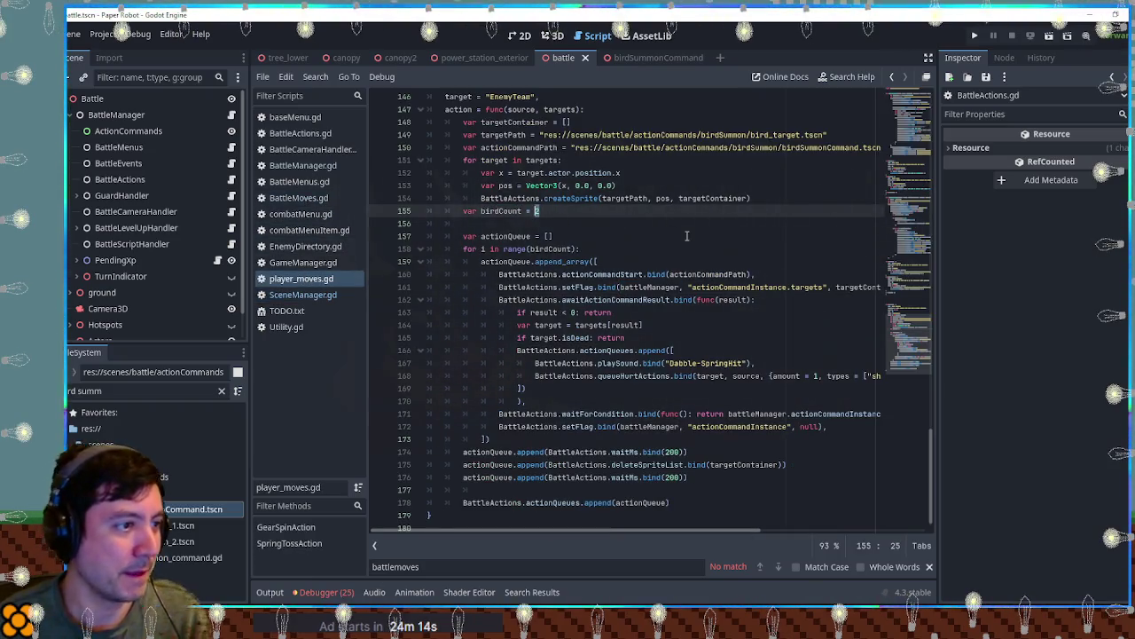
type("Batt")
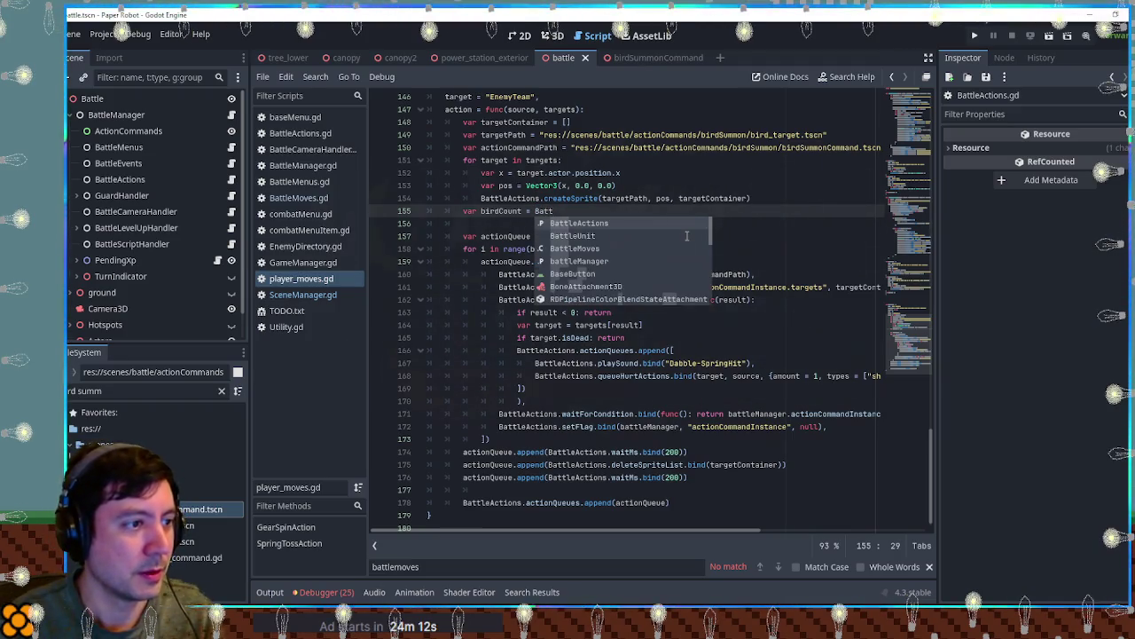
type("leMo")
key("Return")
type(".moveLevel + 1")
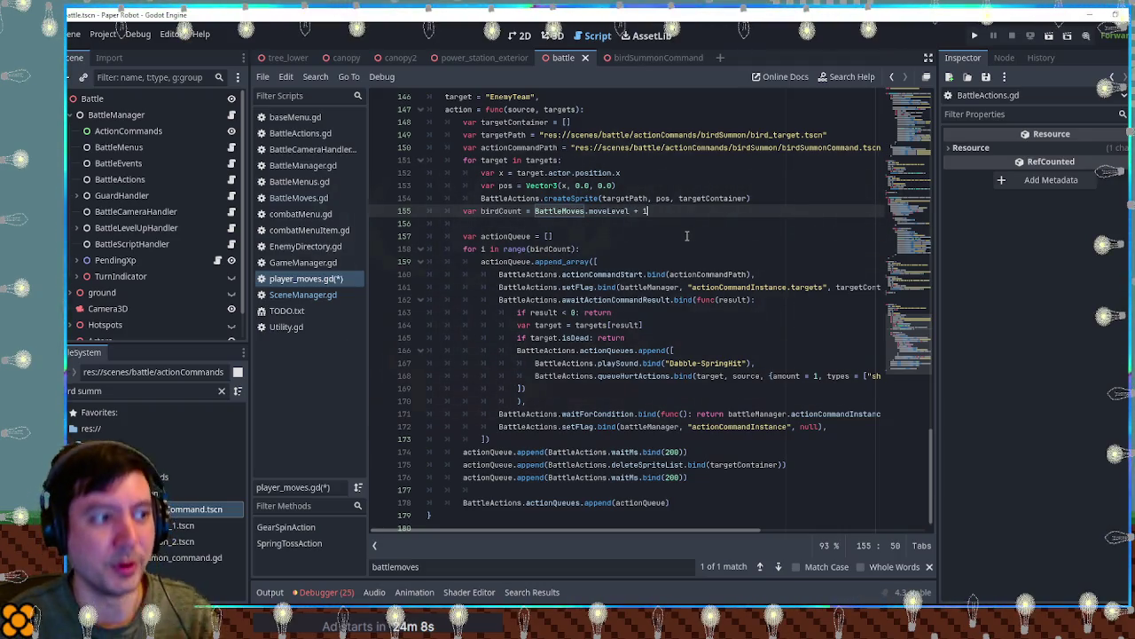
key("ctrl+s")
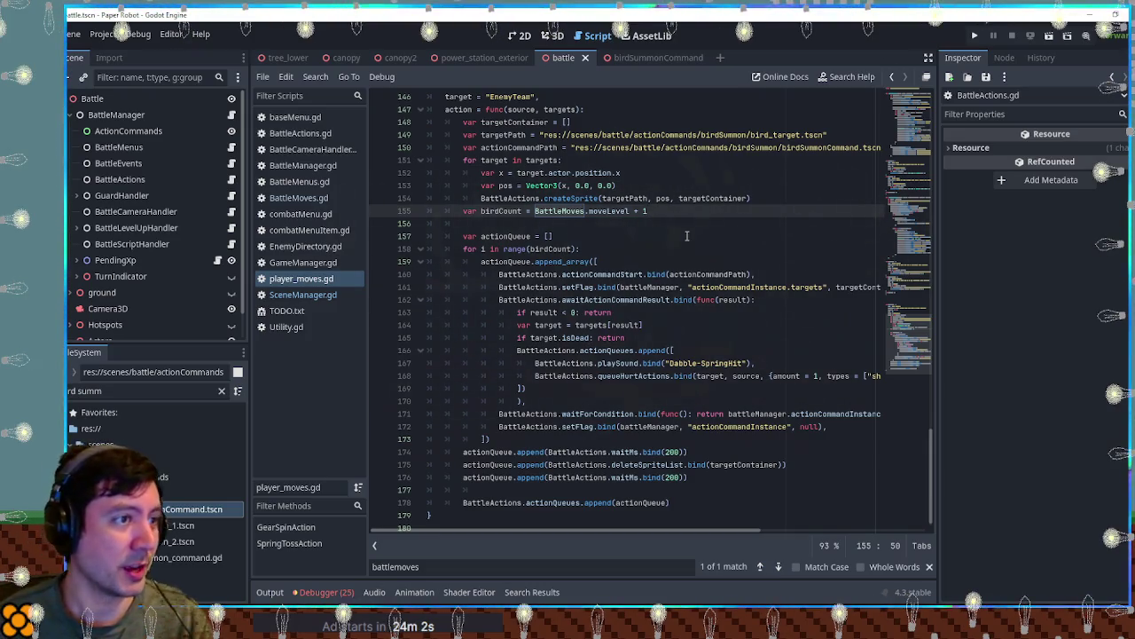
key("F5")
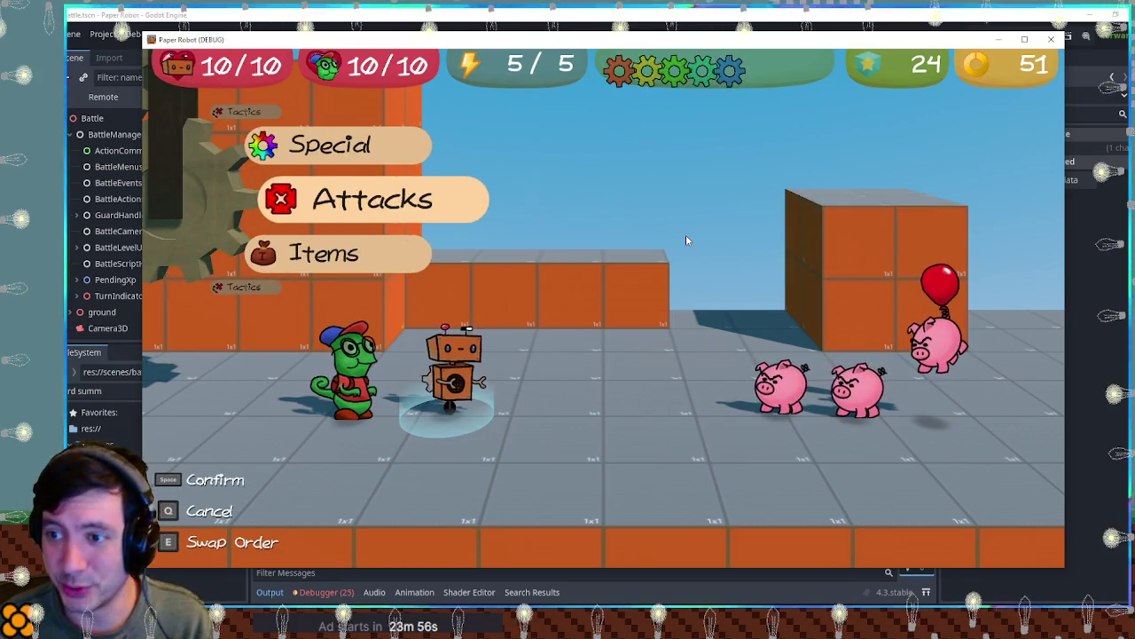
Cast a level-2 Beak Barrage on all three pigs, wiping them out, then close the game.
key("space")
key("Down")
key("Down")
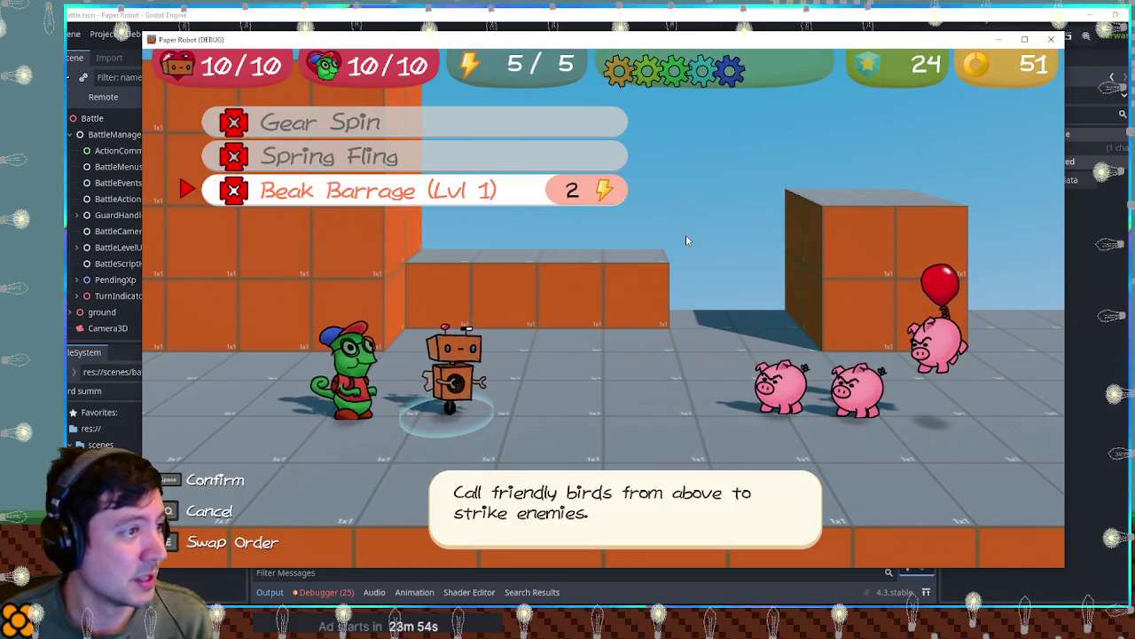
key("Right")
key("space")
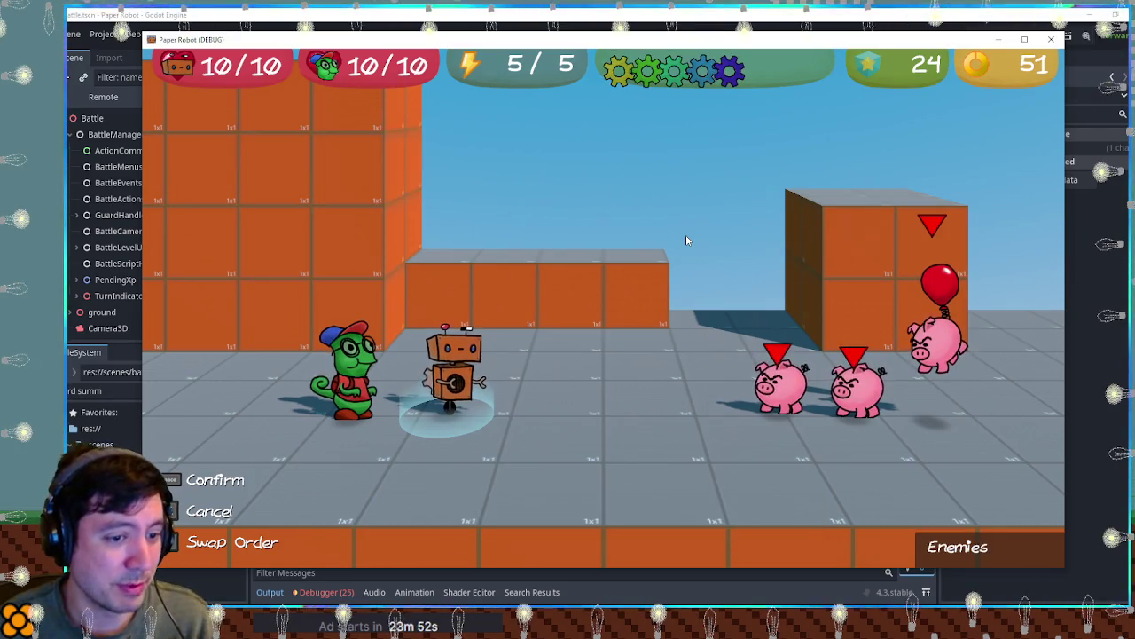
key("space")
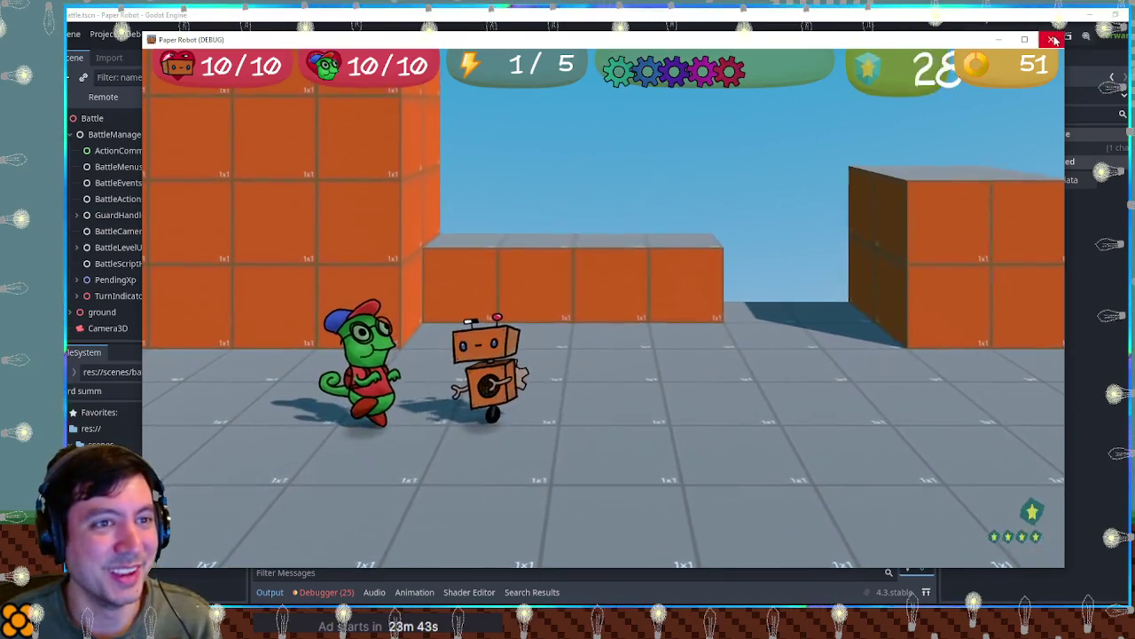
left_click(1054, 40)
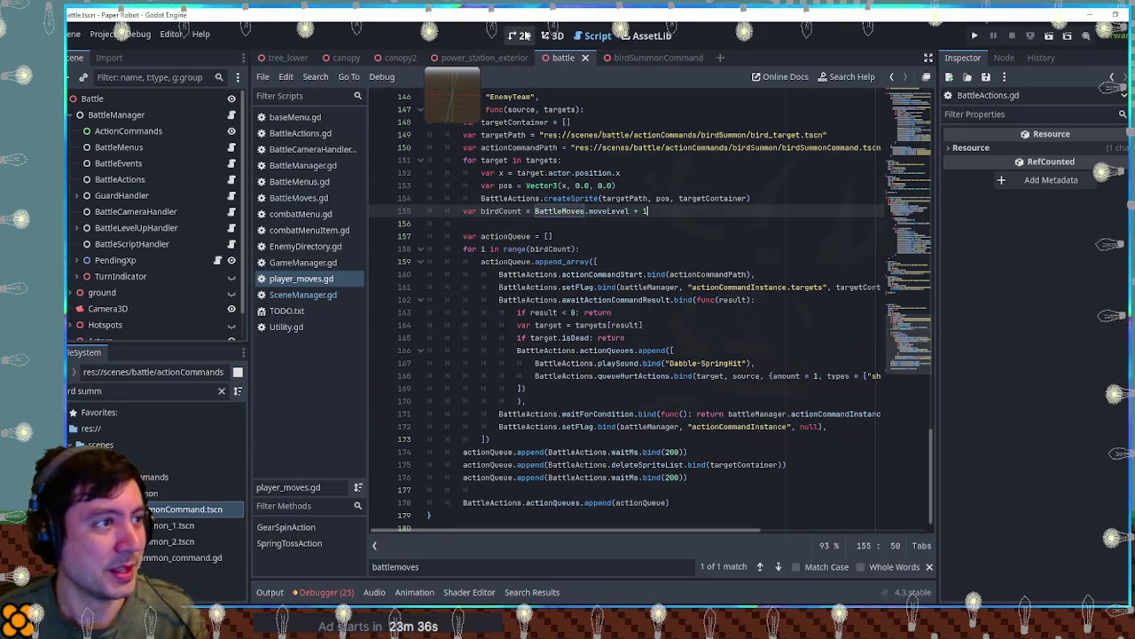
Put the cursor on the bird queue loop at line 159 and relaunch the game with F5.
left_click(688, 258)
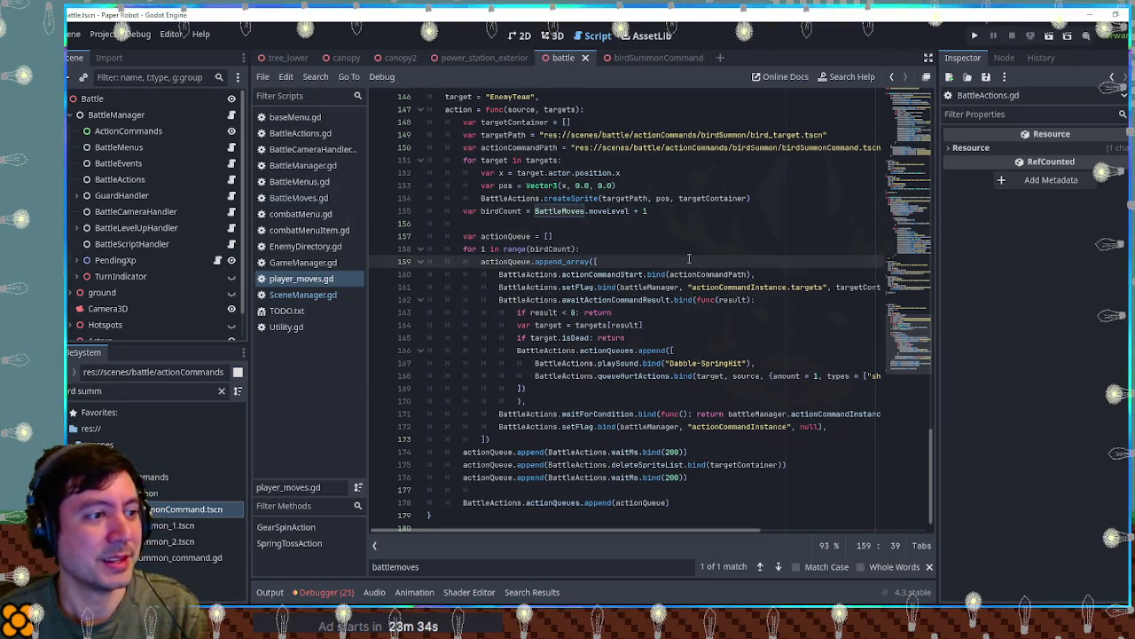
key("F5")
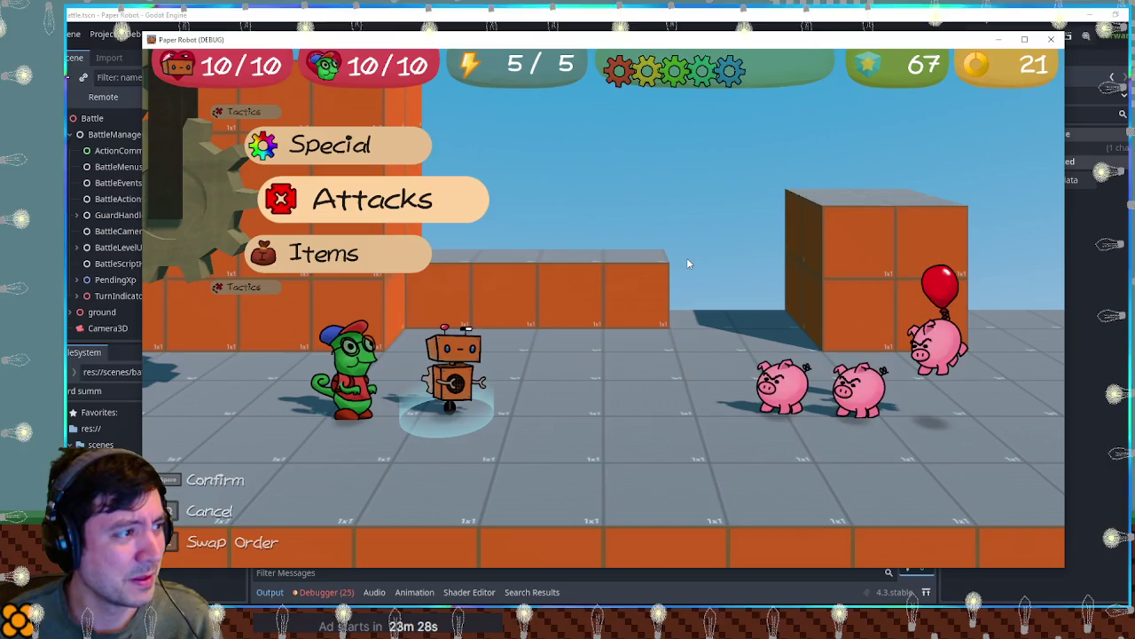
Select Beak Barrage at level 2 and cast it on the three pigs, defeating one.
key("space")
key("Up")
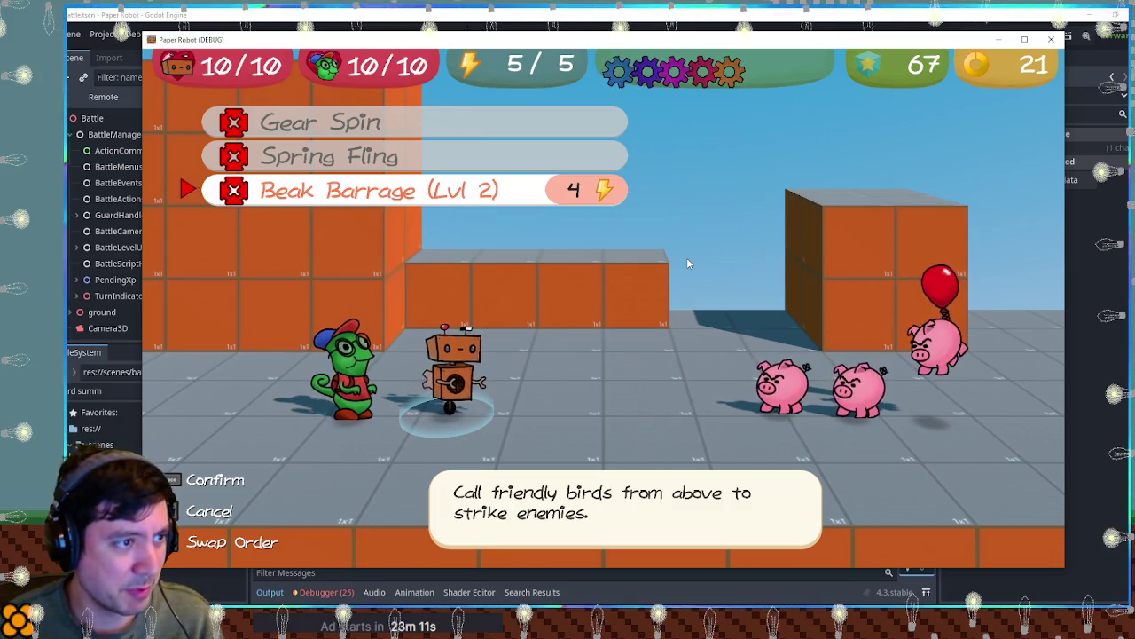
key("Right")
key("Left")
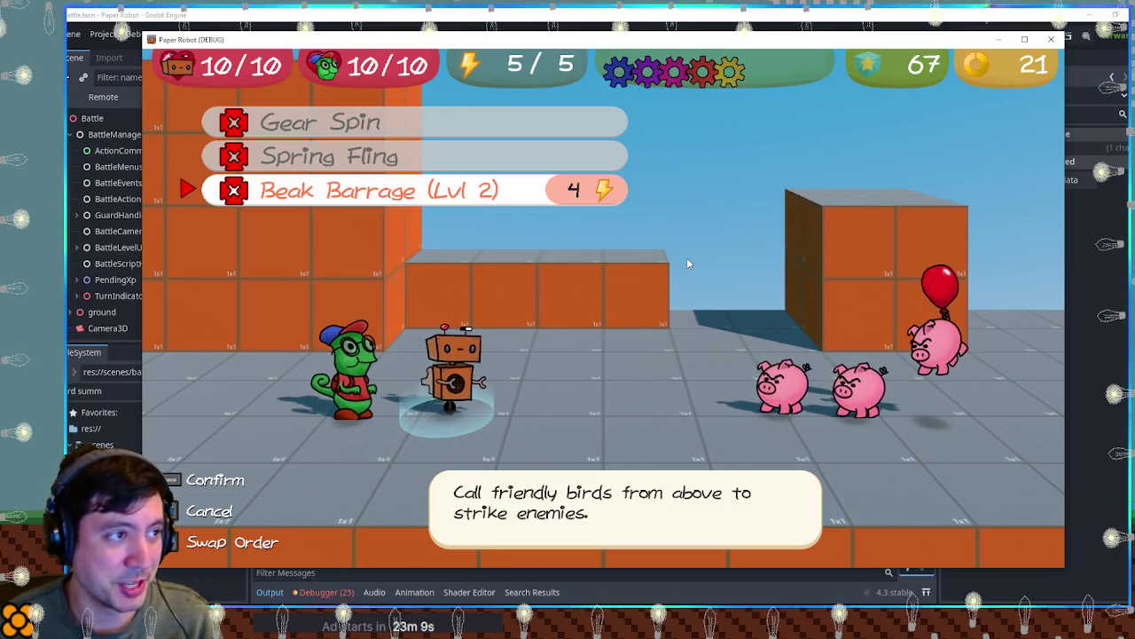
key("Return")
key("Escape")
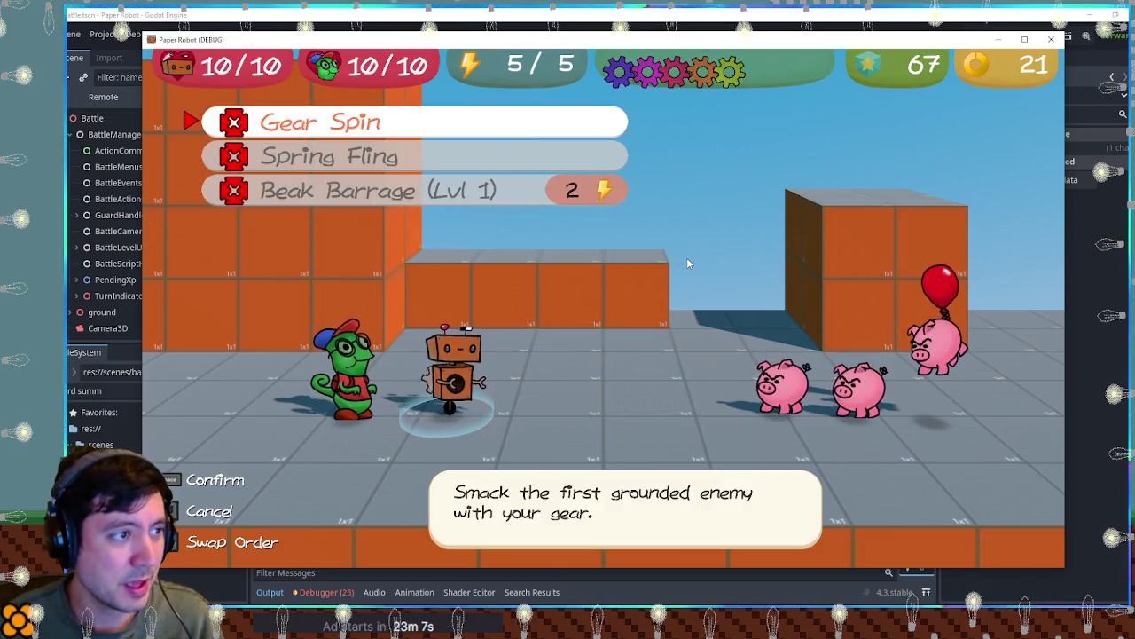
key("Down")
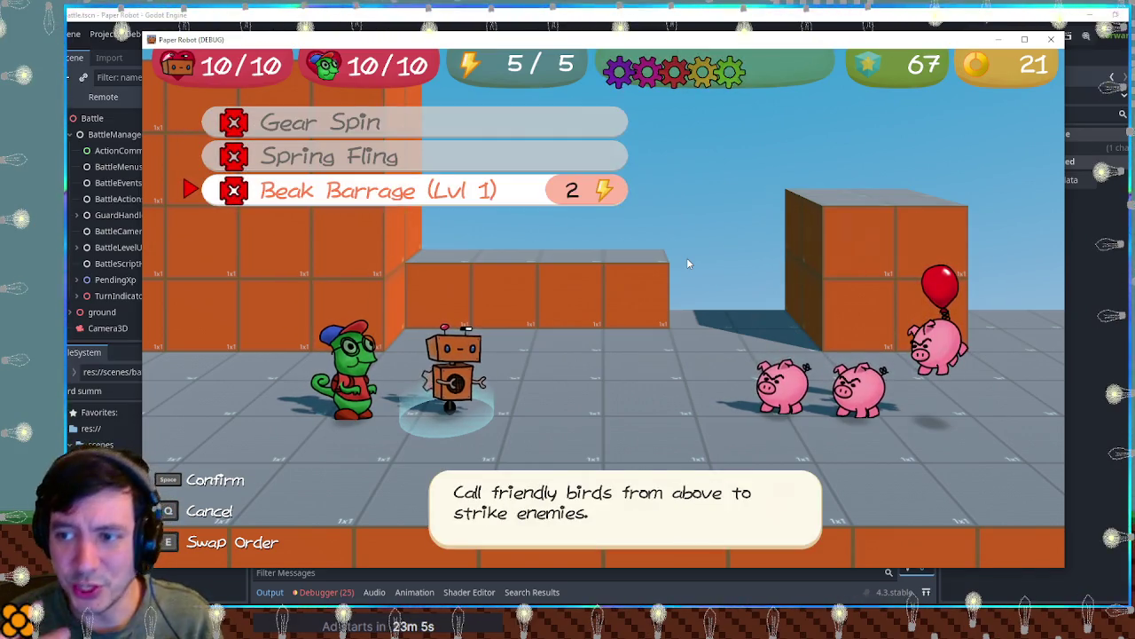
key("Right")
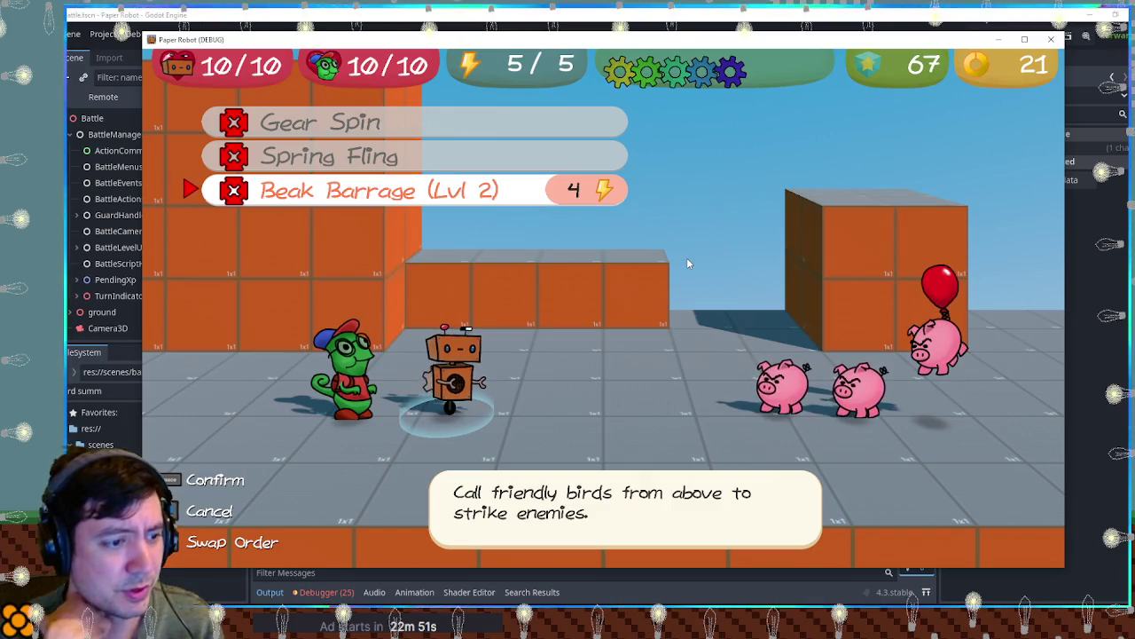
key("space")
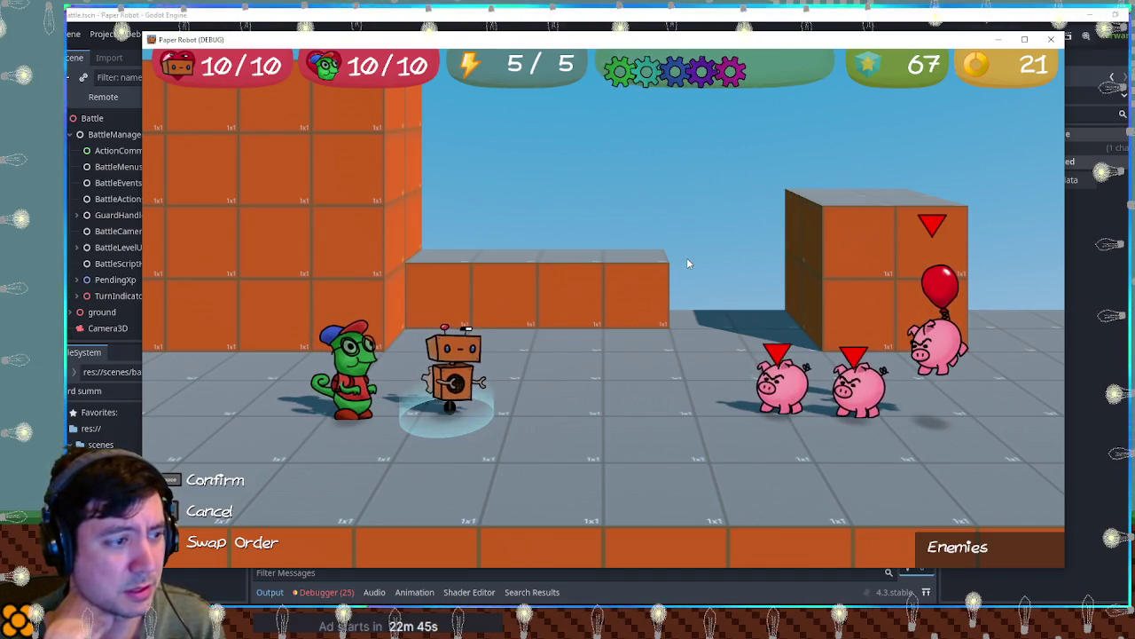
key("space")
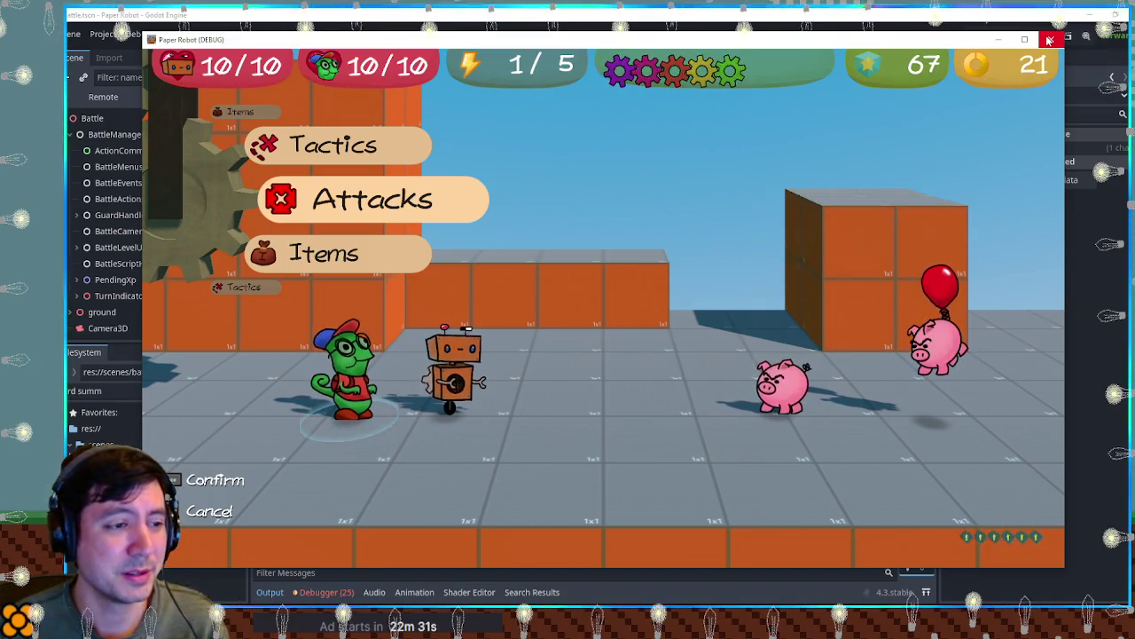
Back out of the partner's attack list and close the running game.
key("Return")
key("Escape")
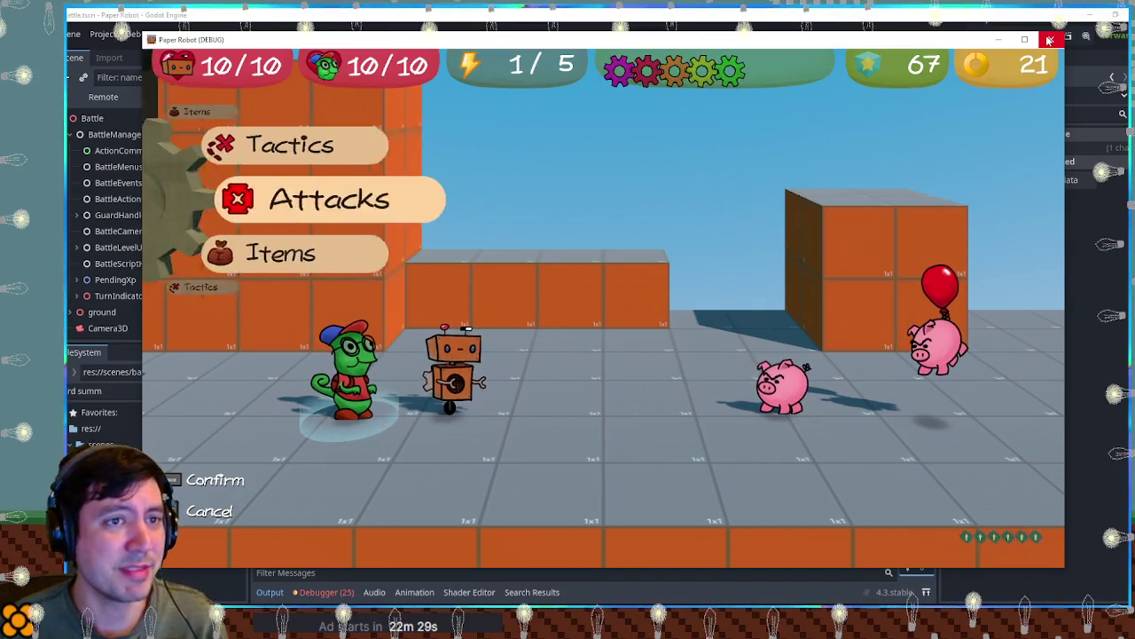
left_click(1049, 40)
left_click(731, 232)
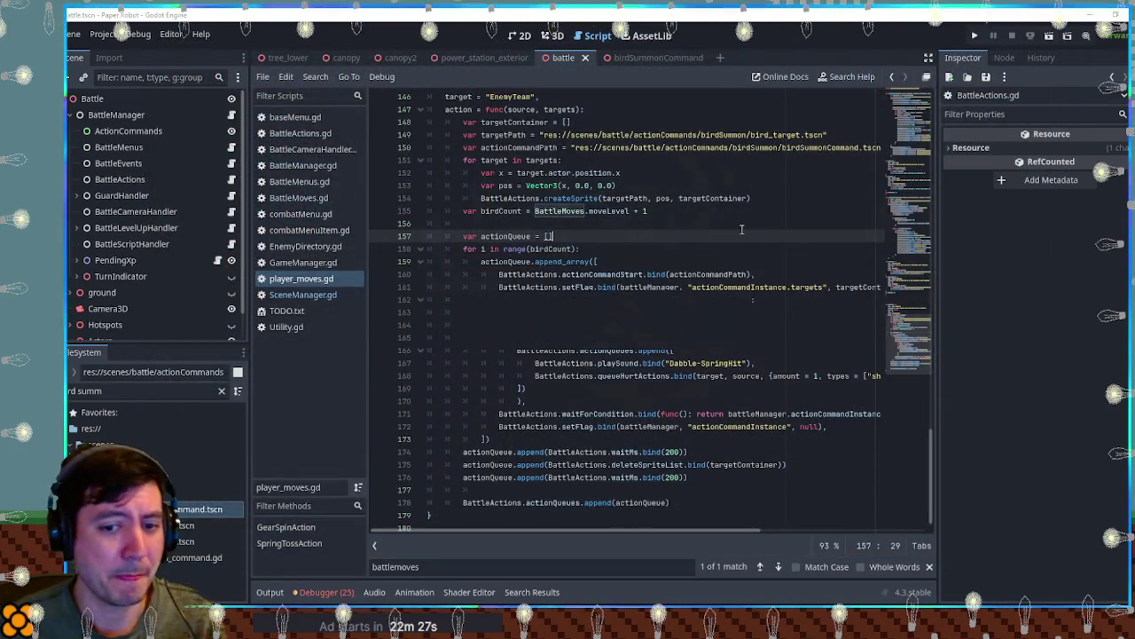
Relaunch the battle and cycle Beak Barrage through its available levels in the attack list.
key("F5")
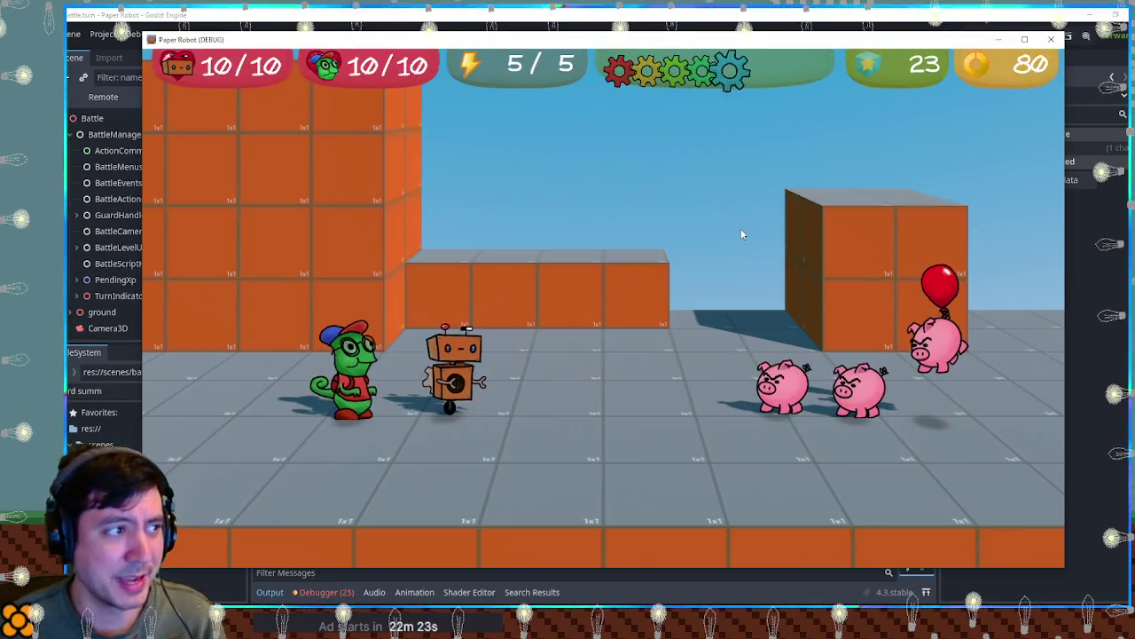
key("space")
key("Down")
key("Down")
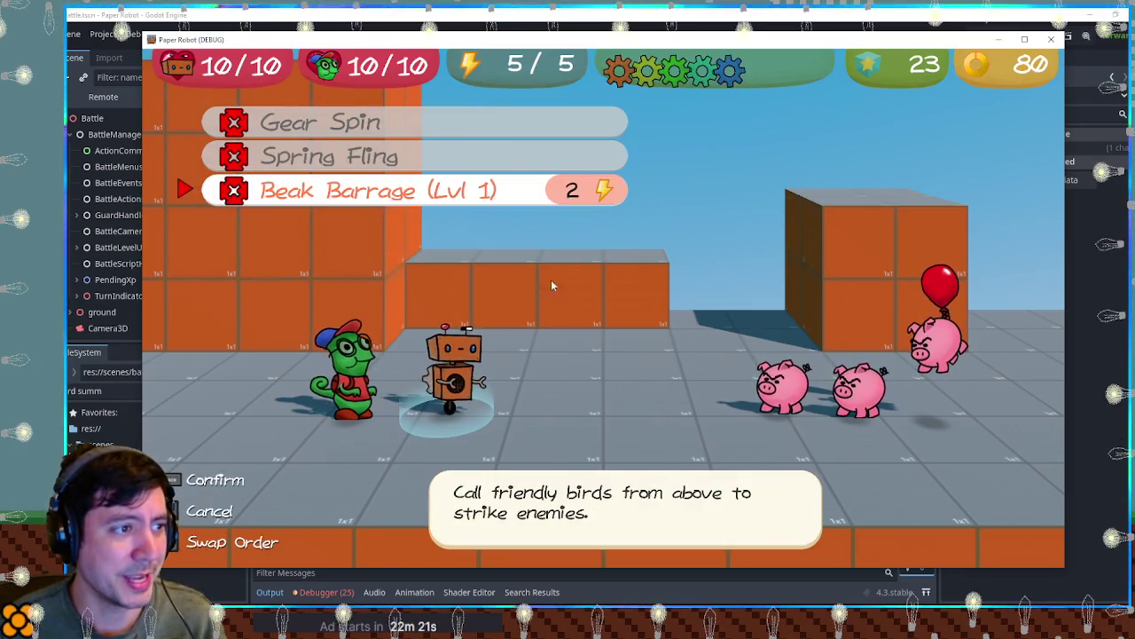
key("Right")
key("Left")
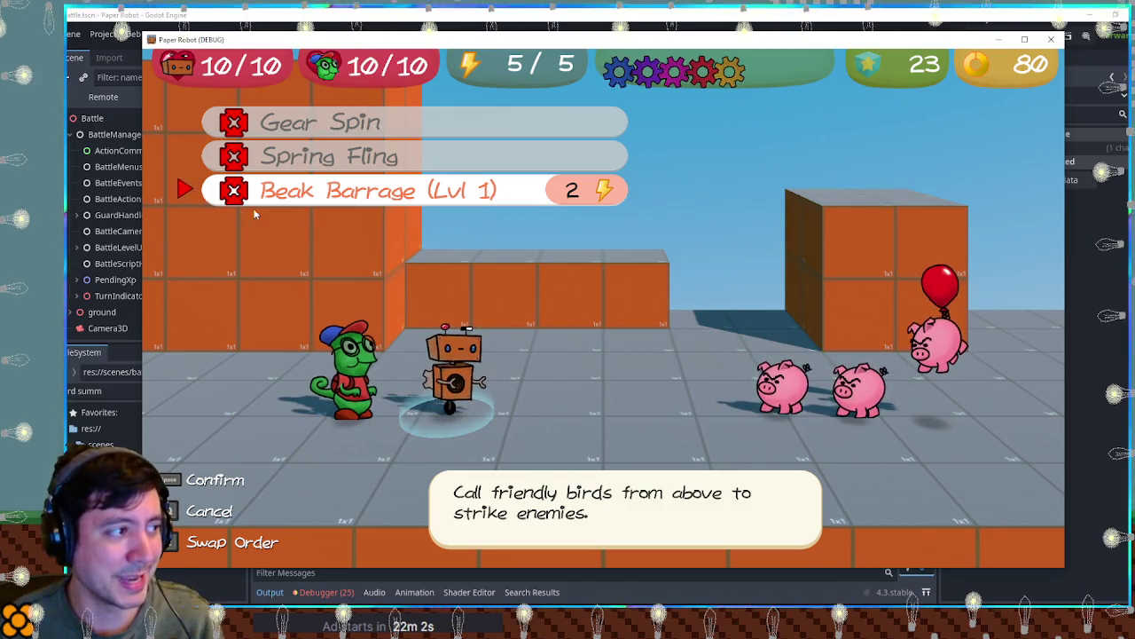
key("Right")
key("Right")
key("Right")
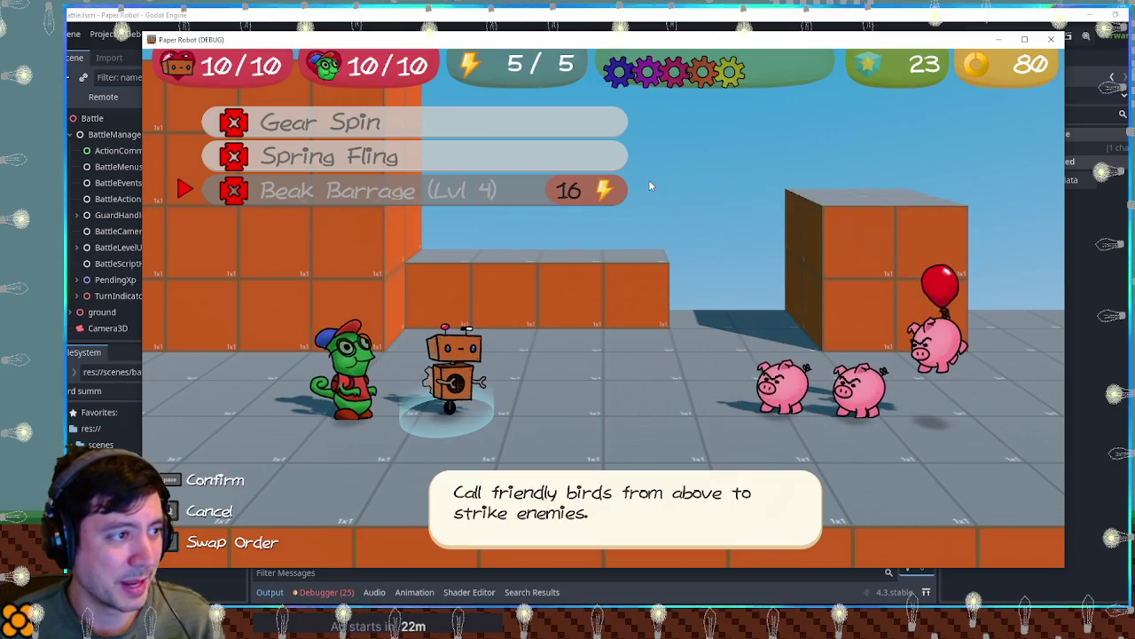
key("Right")
key("Right")
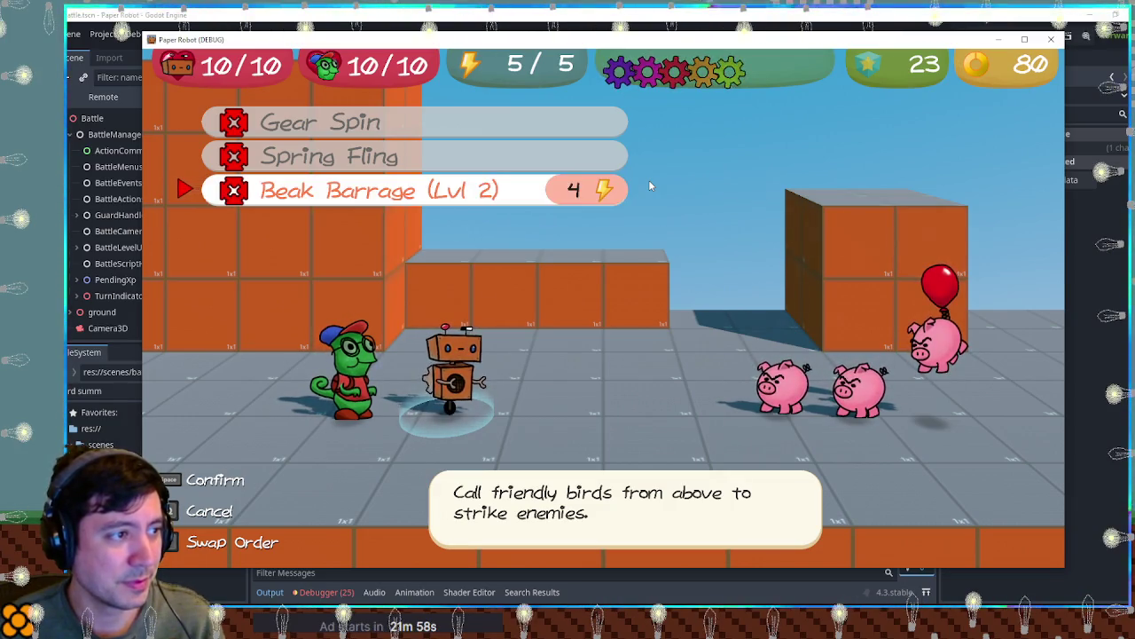
key("Left")
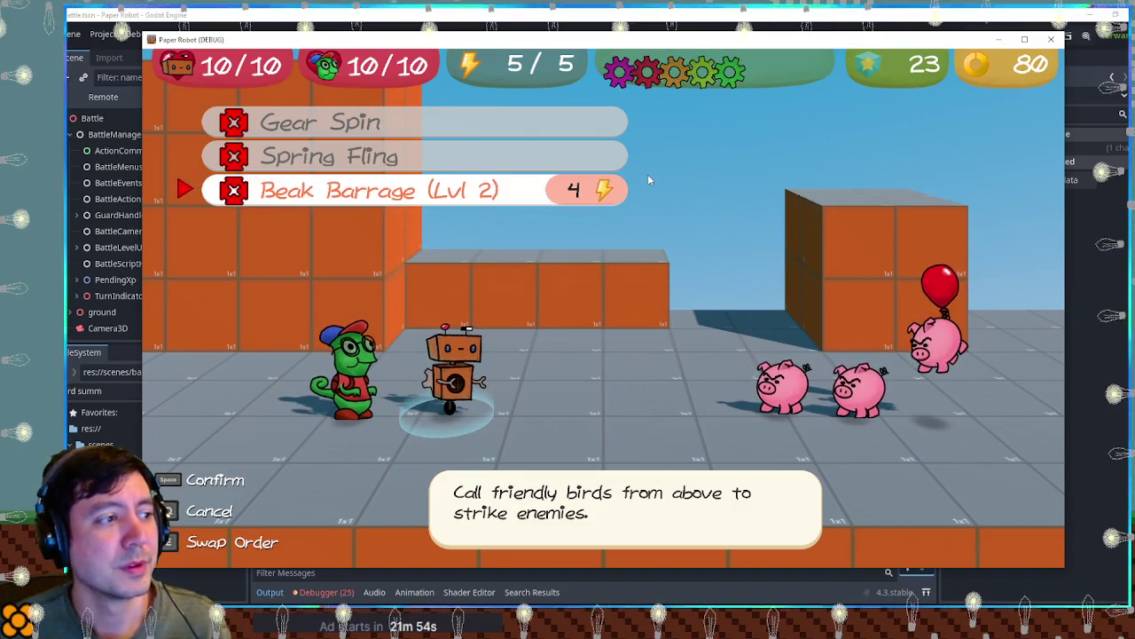
Cast a level-2 Beak Barrage on the pigs, hitting the balloon pig for 2, then close the game.
key("q")
key("space")
key("Down")
key("Down")
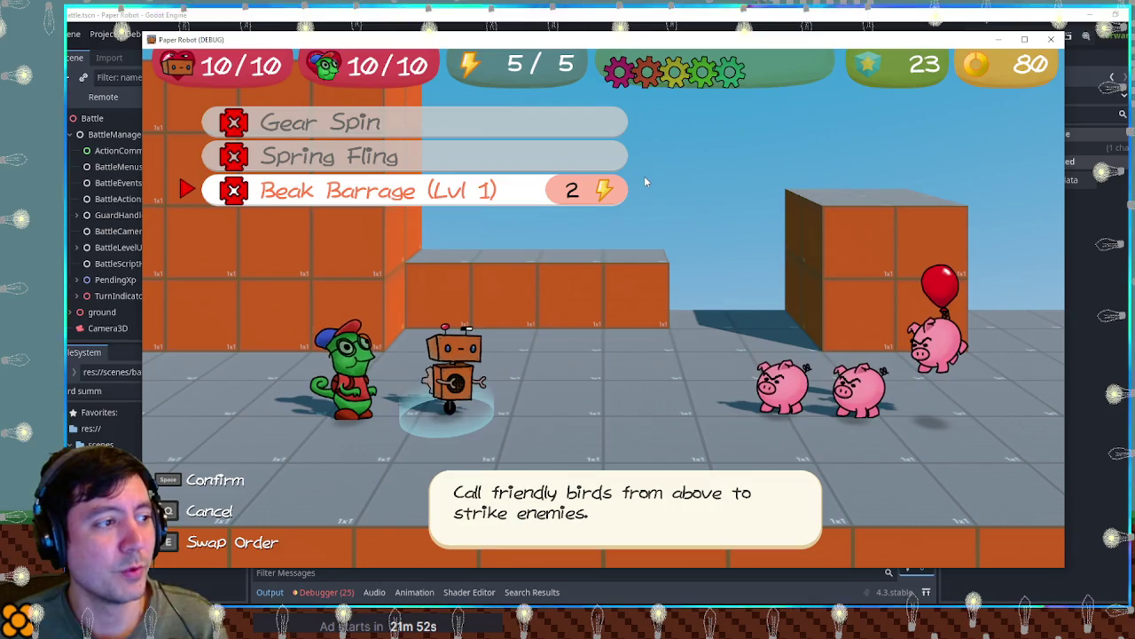
key("Right")
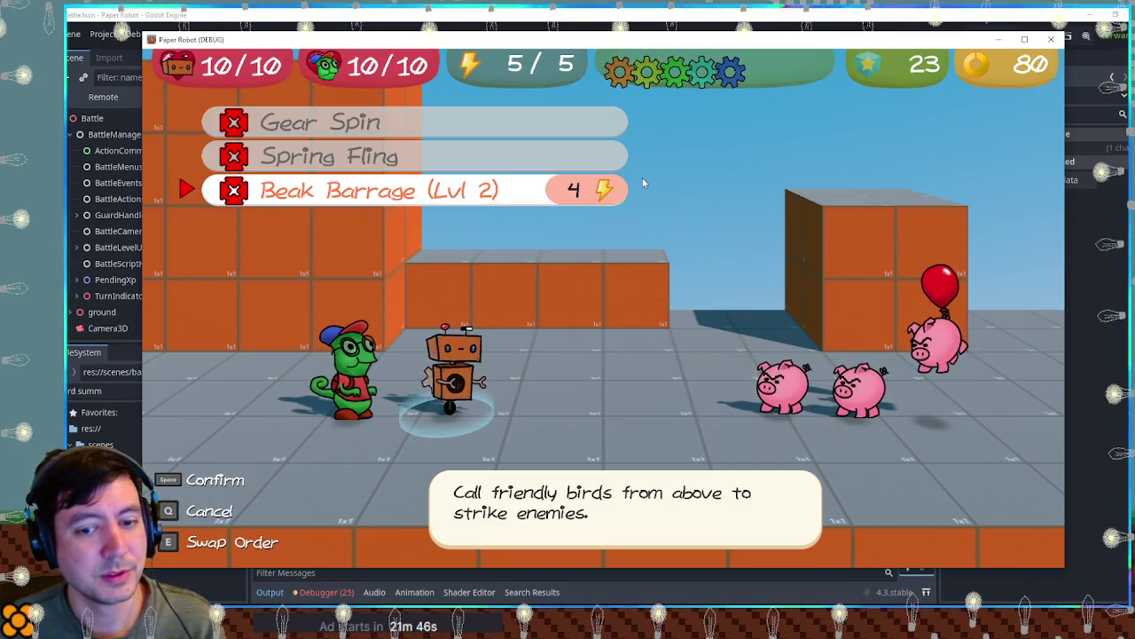
key("space")
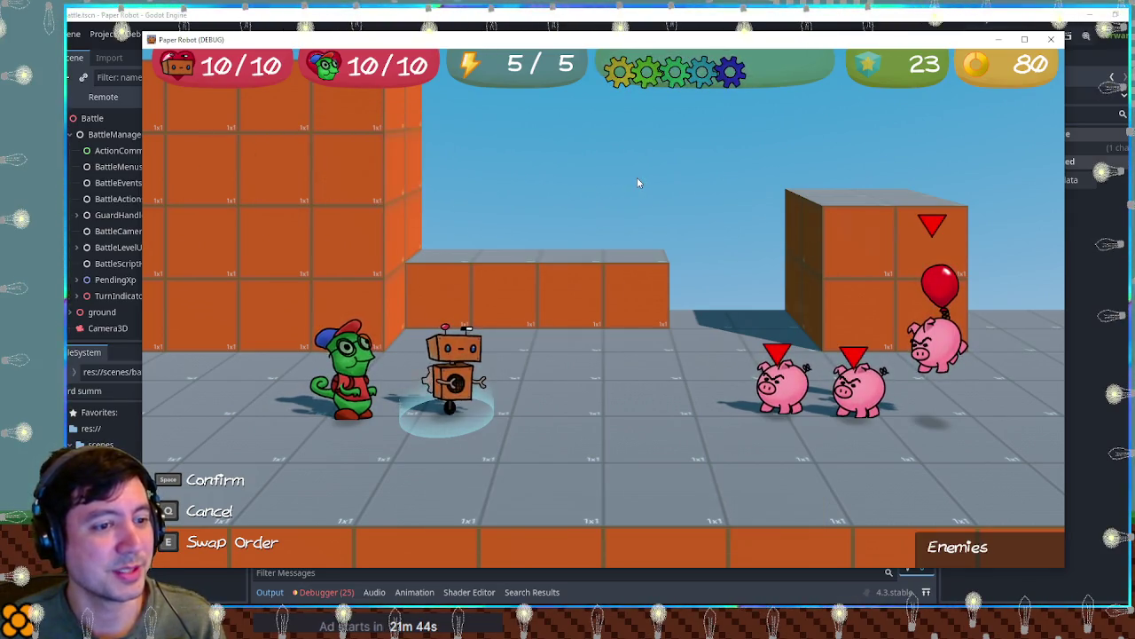
key("space")
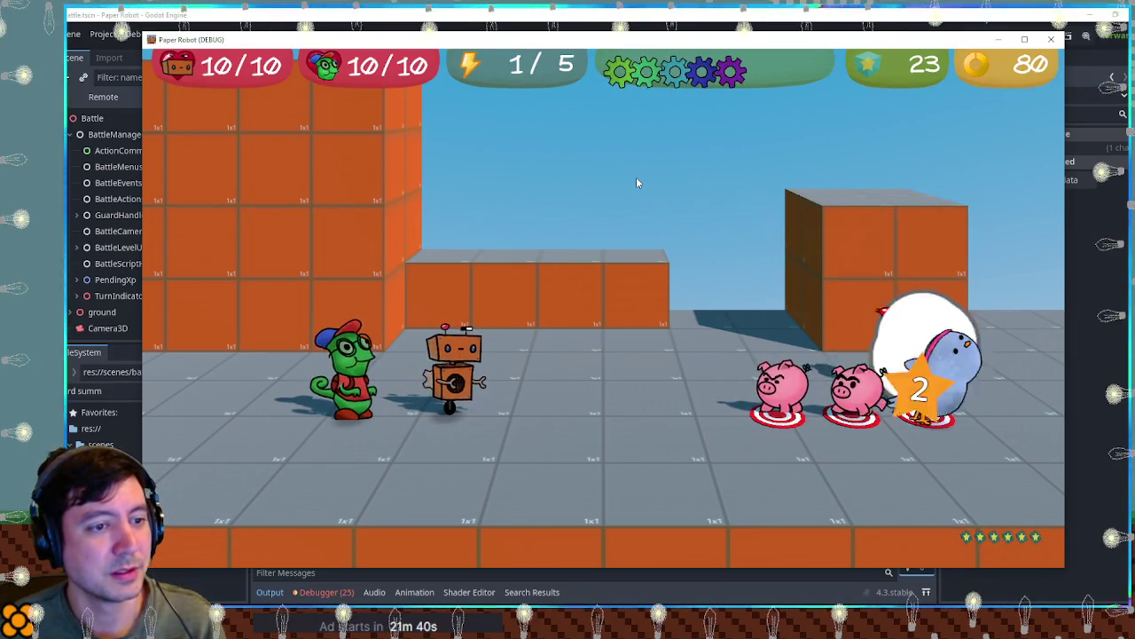
left_click(1051, 39)
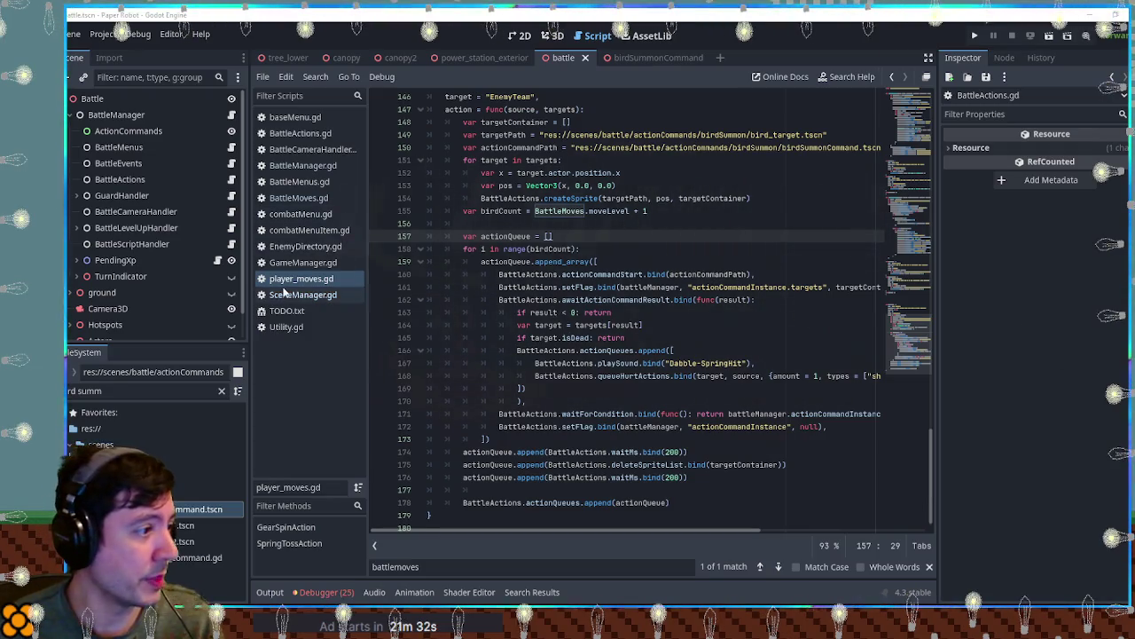
In BattleMenus.gd, delete '* 2' on line 164 so maxLevel equals instanceCount, and save.
left_click(299, 181)
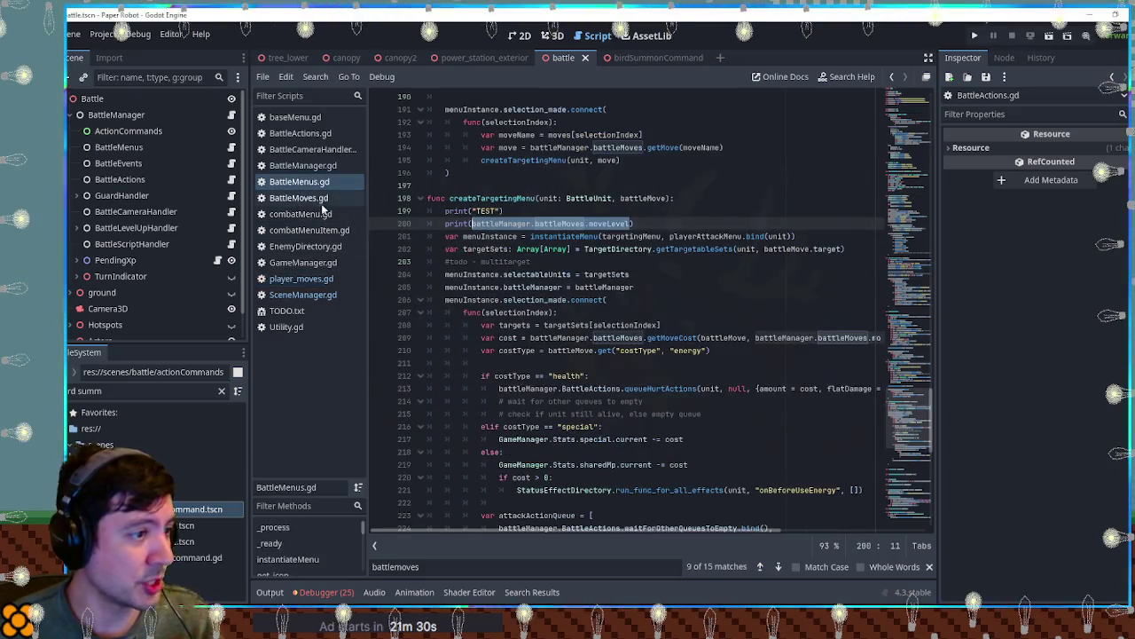
left_click(676, 325)
key("ctrl+f")
type("* 2")
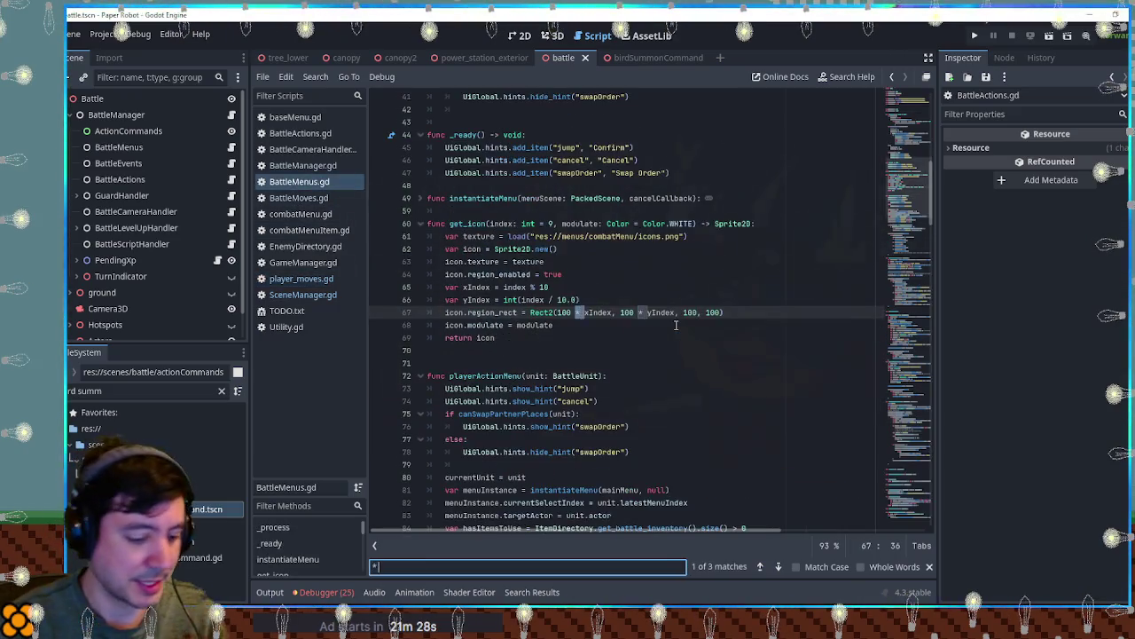
left_click(616, 312)
key("BackSpace")
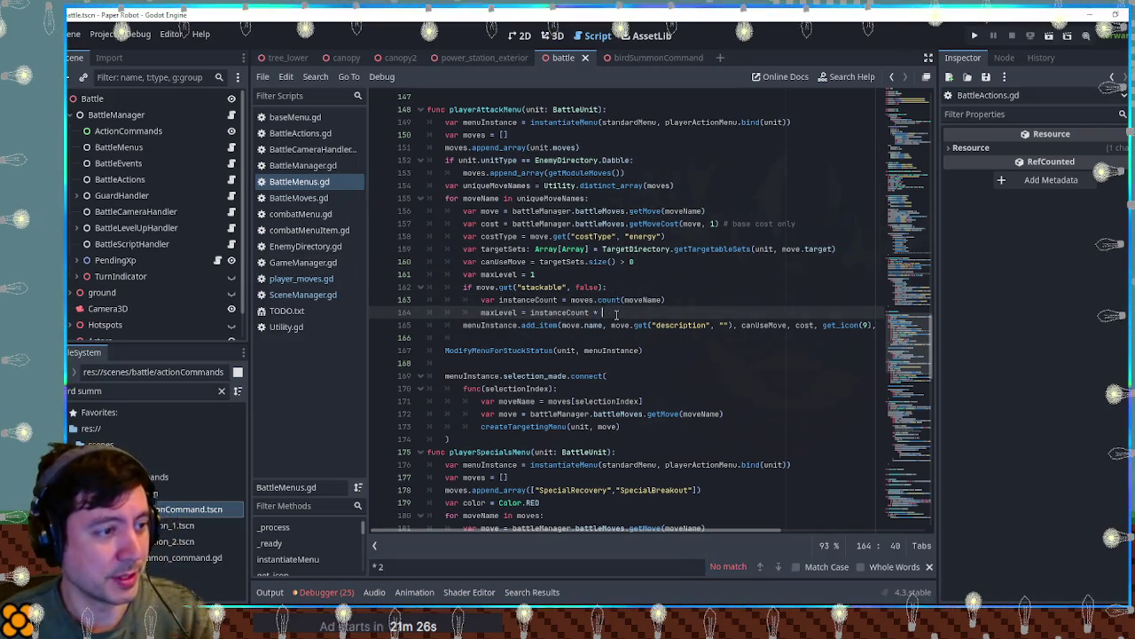
left_click(655, 284)
key("ctrl+s")
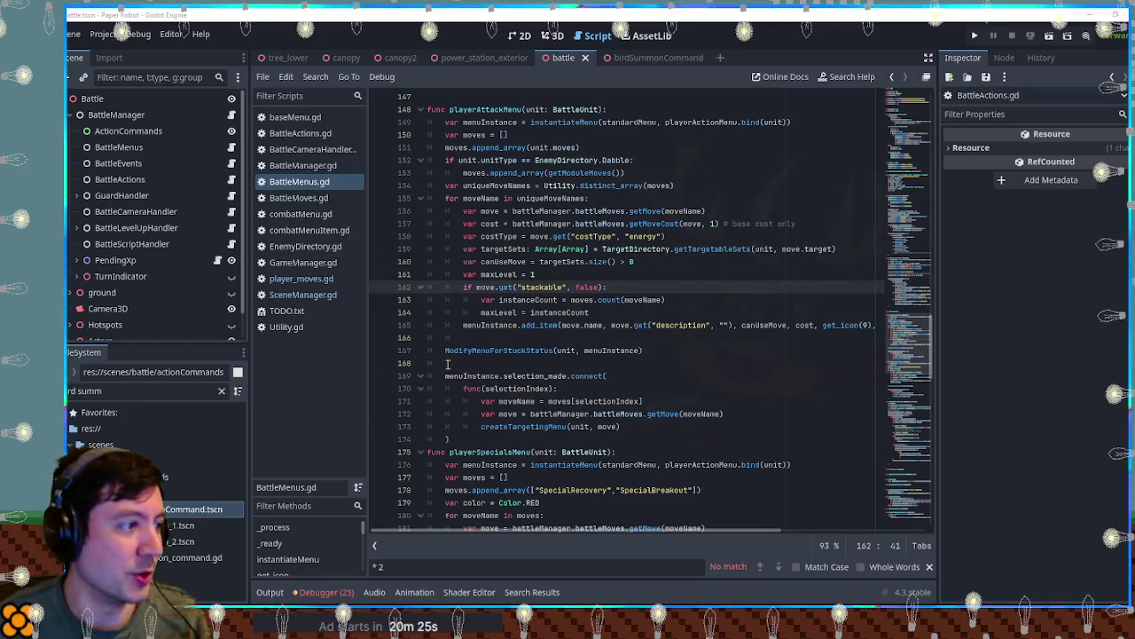
Open TODO.txt and select the 'Reward from jump rope' item on line 55.
left_click(293, 312)
left_click_drag(451, 185, 562, 182)
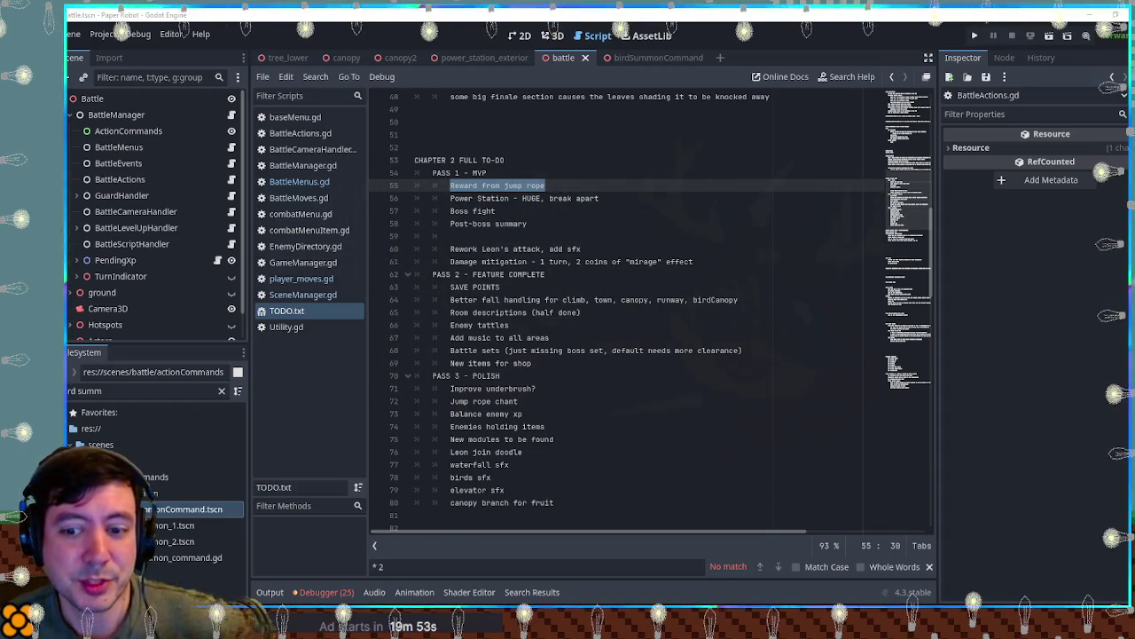
left_click(451, 185)
mouse_move(451, 185)
left_mouse_down()
mouse_move(564, 185)
mouse_move(451, 185)
left_mouse_up()
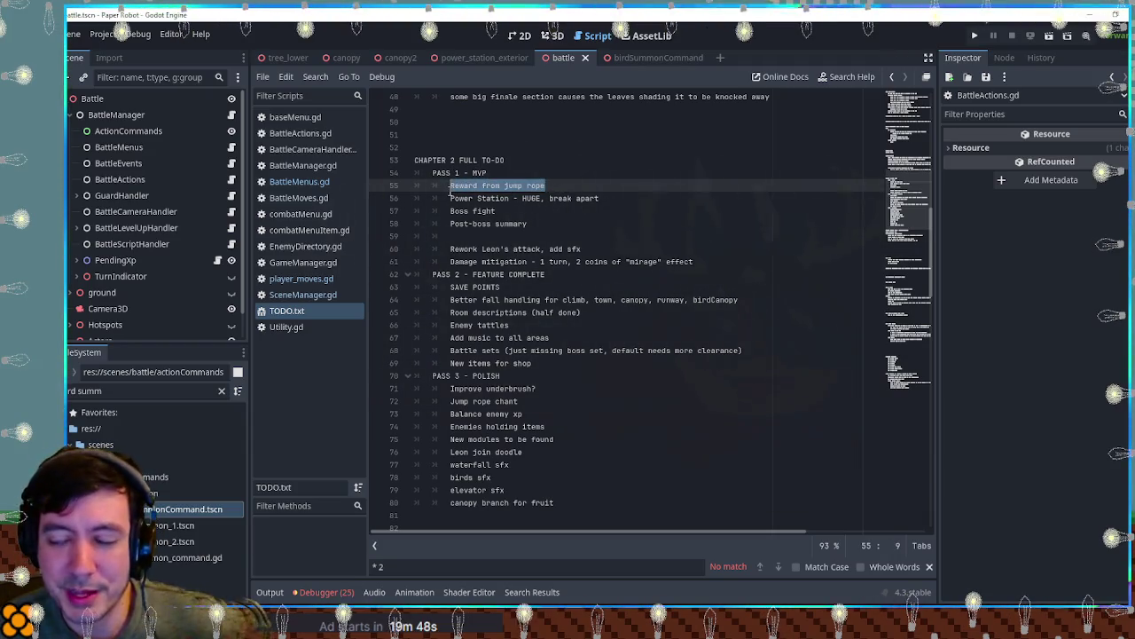